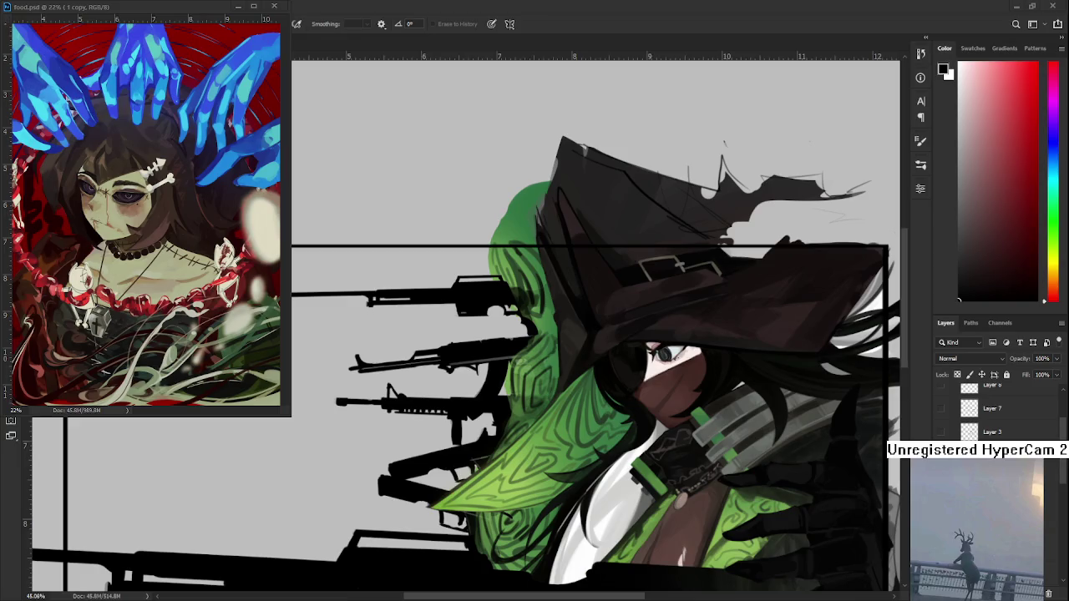
Step: Pan the view to the hair beside the upper rifle, toggling between Brush and Eraser
{"action": "scroll", "coordinate": [598, 417], "scroll_direction": "up", "scroll_amount": 2}
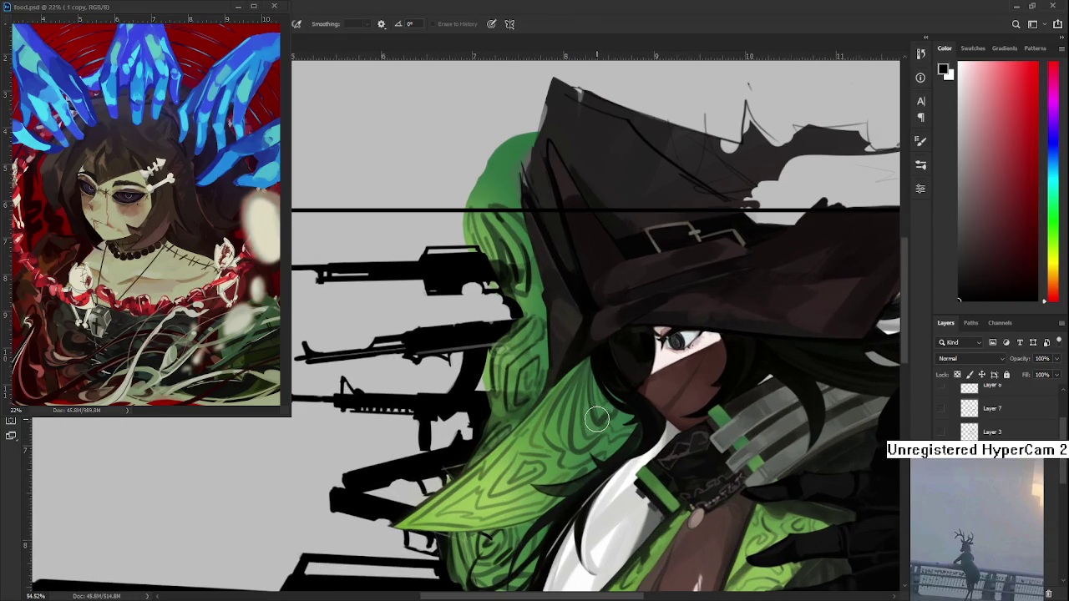
{"action": "left_click_drag", "start_coordinate": [543, 338], "coordinate": [540, 403]}
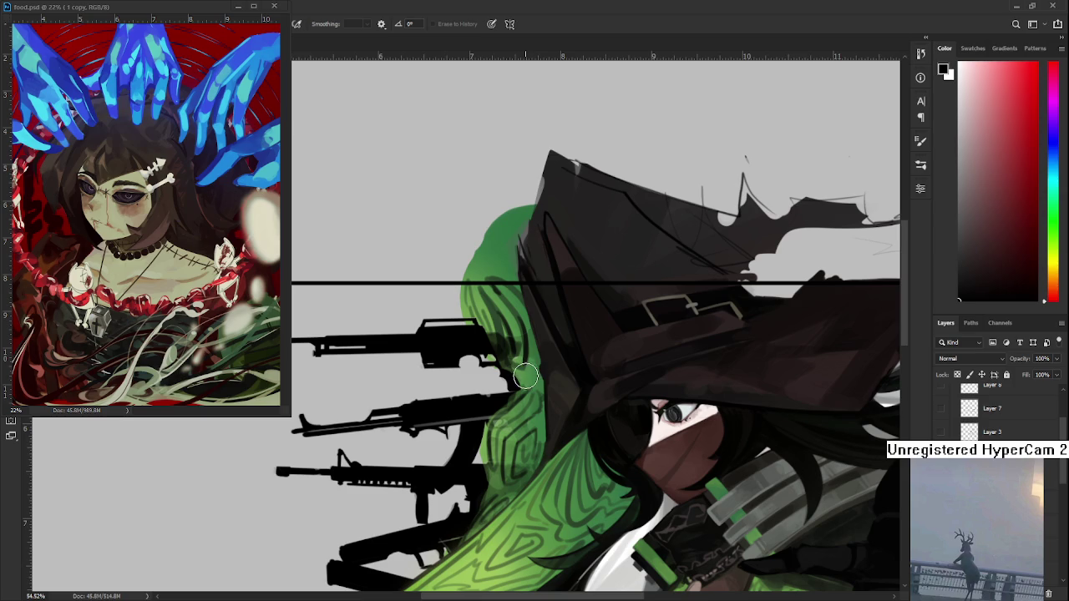
{"action": "key", "text": "b"}
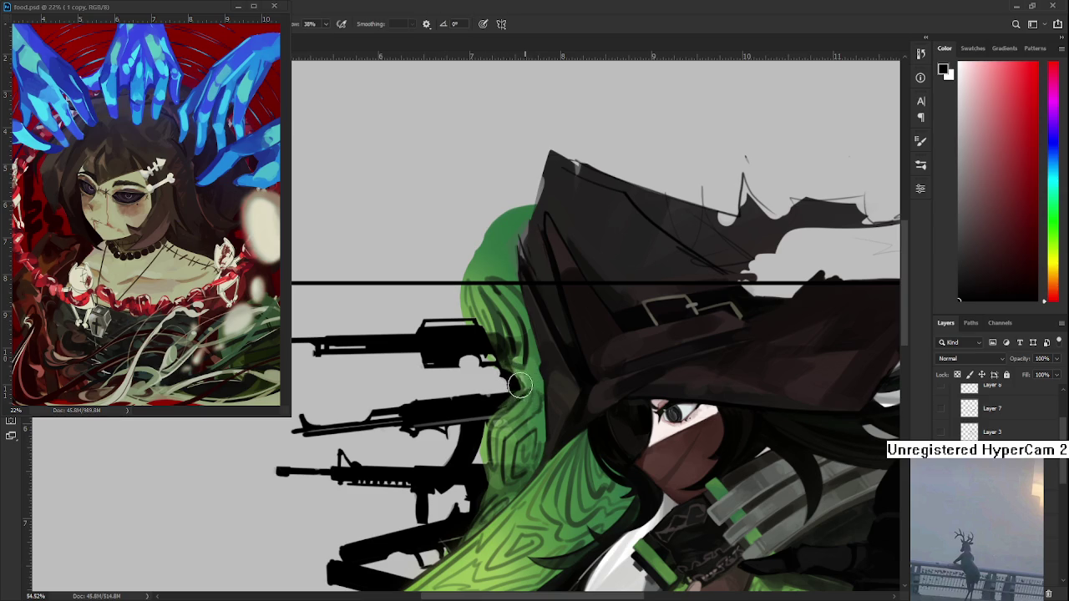
{"action": "key", "text": "e"}
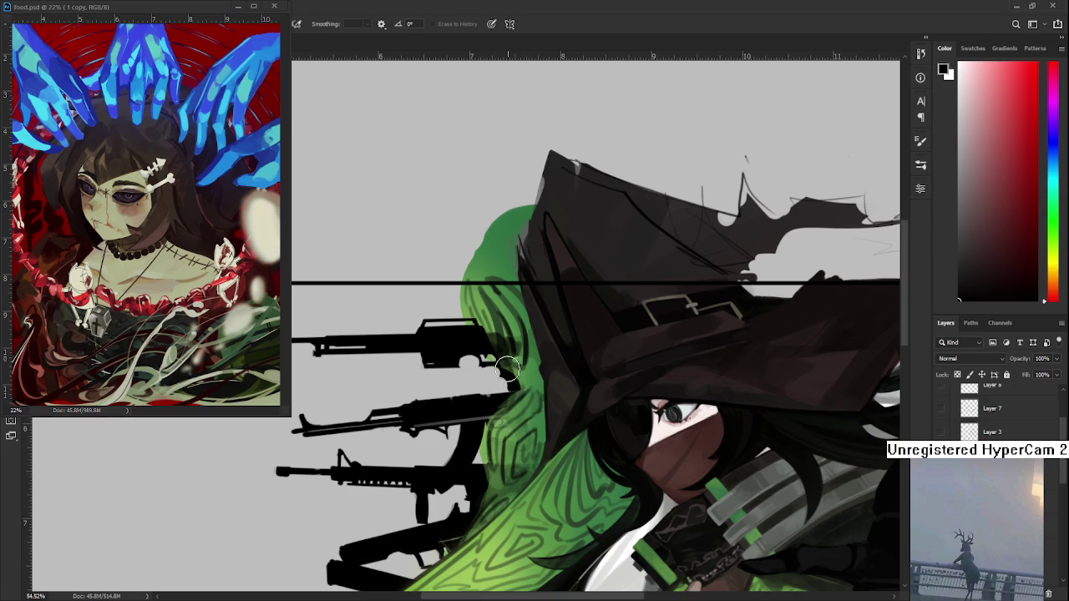
{"action": "key", "text": "b"}
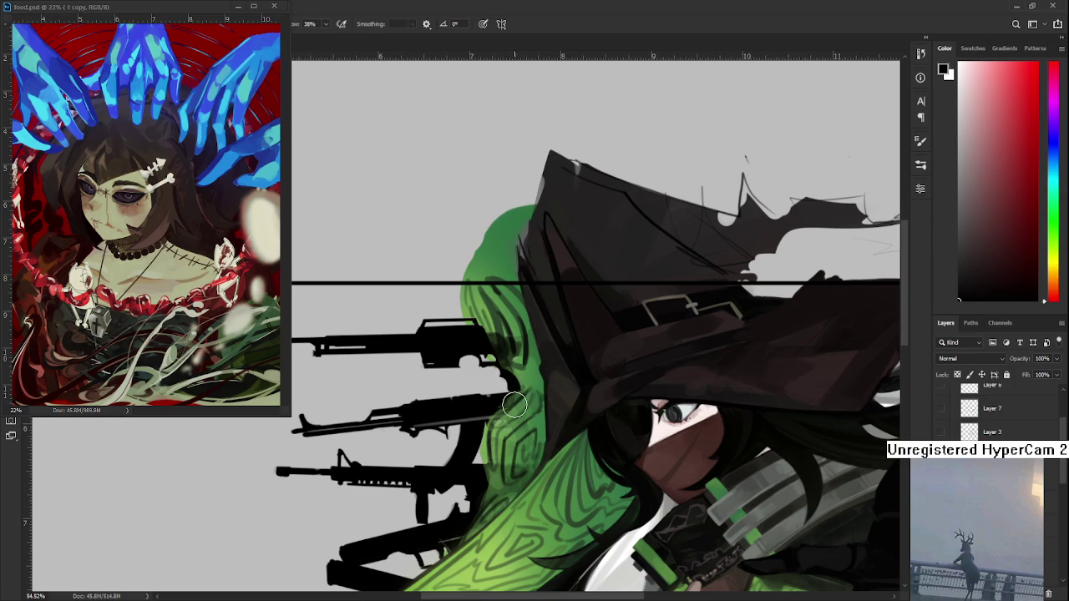
{"action": "left_click_drag", "start_coordinate": [517, 406], "coordinate": [515, 371]}
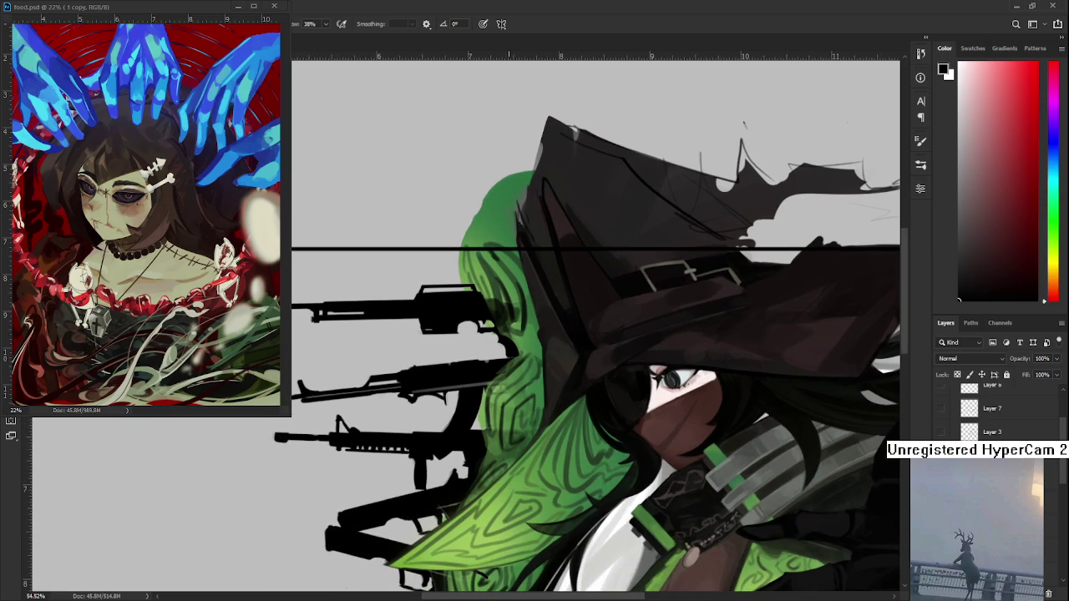
Step: Zoom in and out repeatedly on the hair overlapping the top rifle
{"action": "scroll", "coordinate": [510, 392], "scroll_direction": "down", "scroll_amount": 2}
{"action": "scroll", "coordinate": [518, 384], "scroll_direction": "down", "scroll_amount": 2}
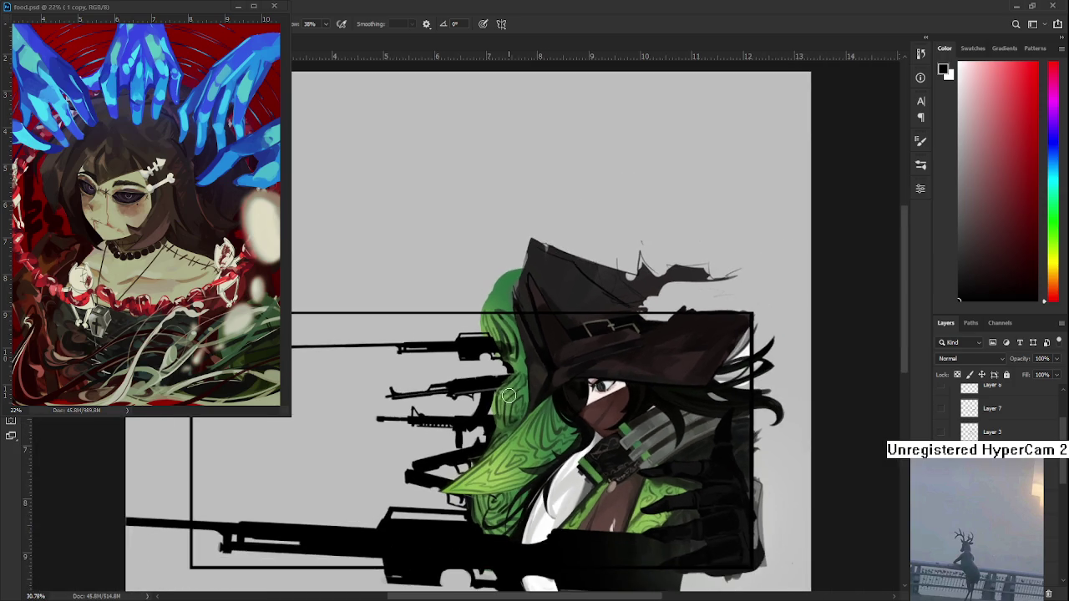
{"action": "scroll", "coordinate": [518, 384], "scroll_direction": "down", "scroll_amount": 1}
{"action": "scroll", "coordinate": [518, 384], "scroll_direction": "down", "scroll_amount": 1}
{"action": "scroll", "coordinate": [532, 377], "scroll_direction": "up", "scroll_amount": 5}
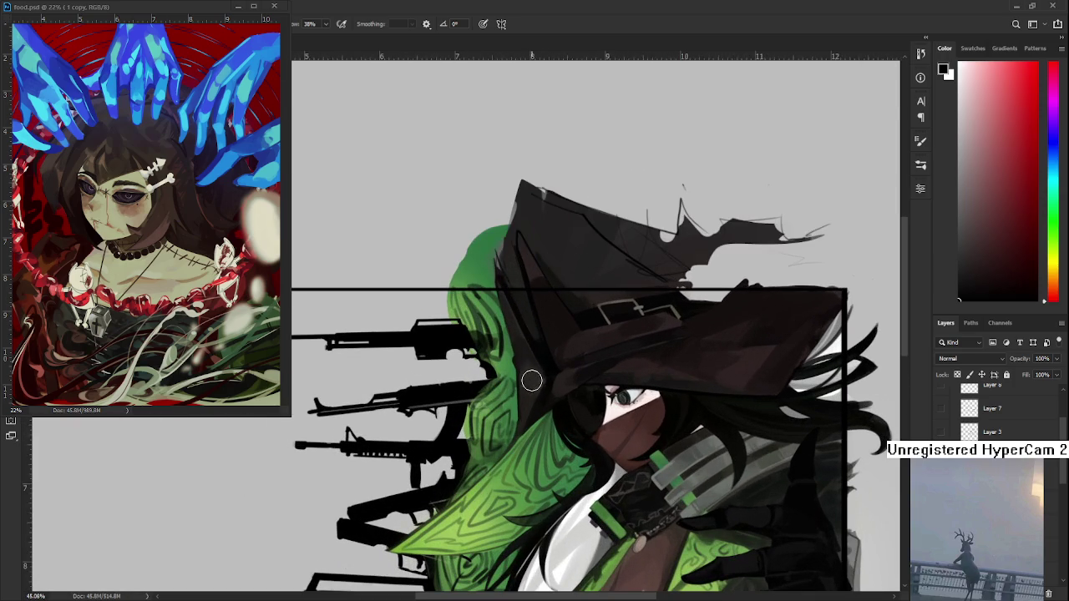
{"action": "scroll", "coordinate": [522, 378], "scroll_direction": "down", "scroll_amount": 1}
{"action": "scroll", "coordinate": [525, 393], "scroll_direction": "up", "scroll_amount": 2}
{"action": "scroll", "coordinate": [527, 422], "scroll_direction": "up", "scroll_amount": 1}
{"action": "scroll", "coordinate": [527, 423], "scroll_direction": "down", "scroll_amount": 3}
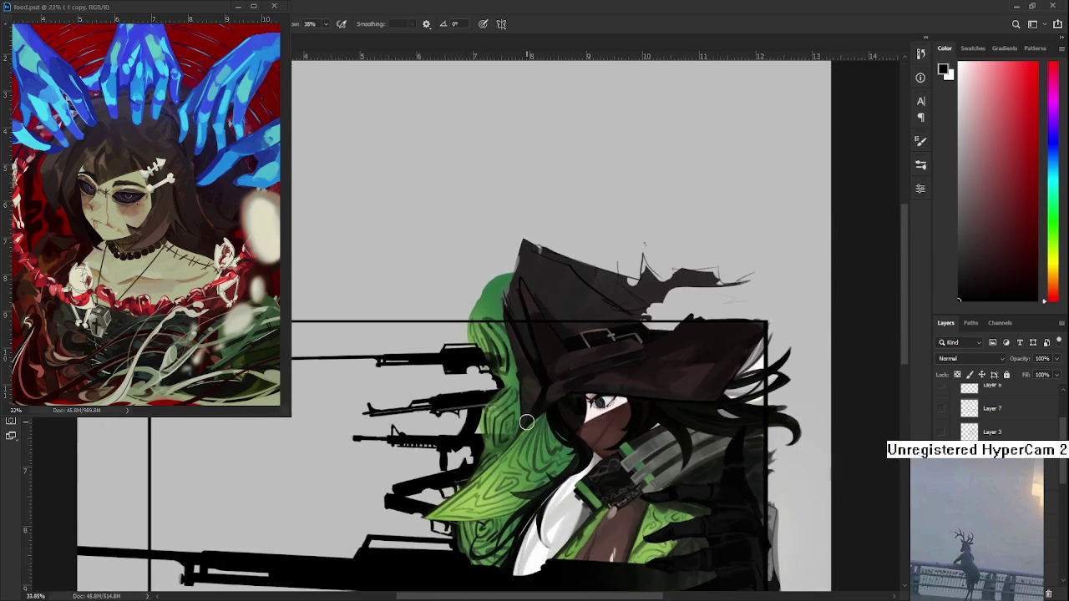
{"action": "scroll", "coordinate": [527, 423], "scroll_direction": "down", "scroll_amount": 2}
{"action": "scroll", "coordinate": [527, 423], "scroll_direction": "down", "scroll_amount": 2}
{"action": "scroll", "coordinate": [529, 411], "scroll_direction": "down", "scroll_amount": 1}
{"action": "scroll", "coordinate": [530, 410], "scroll_direction": "up", "scroll_amount": 1}
{"action": "scroll", "coordinate": [543, 434], "scroll_direction": "up", "scroll_amount": 3}
{"action": "scroll", "coordinate": [574, 487], "scroll_direction": "down", "scroll_amount": 1}
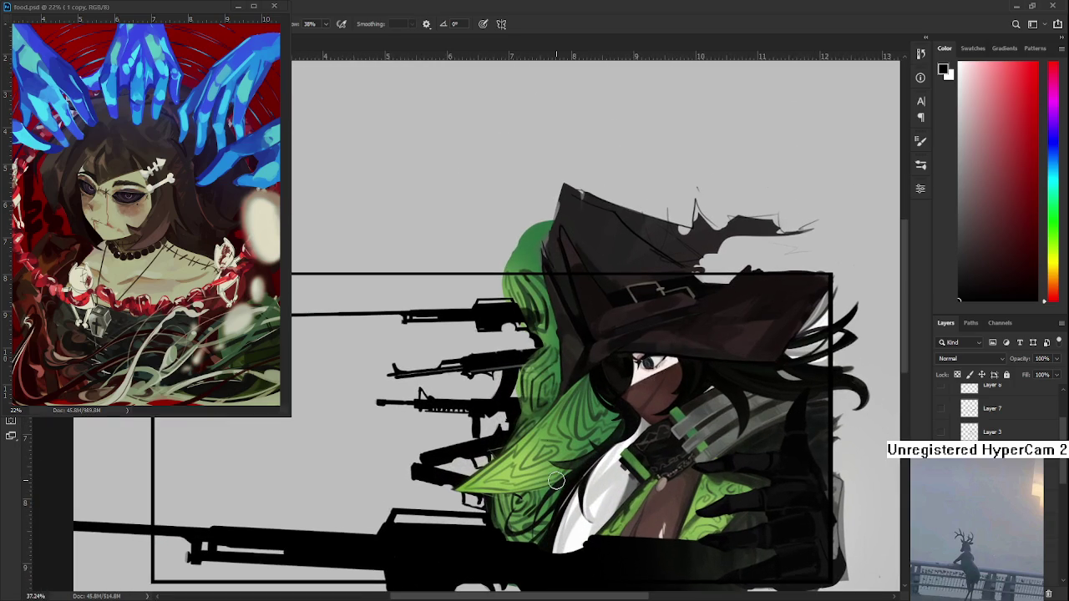
Step: Switch to the Eraser and zoom in close on the hair over the top gun's trigger
{"action": "key", "text": "e"}
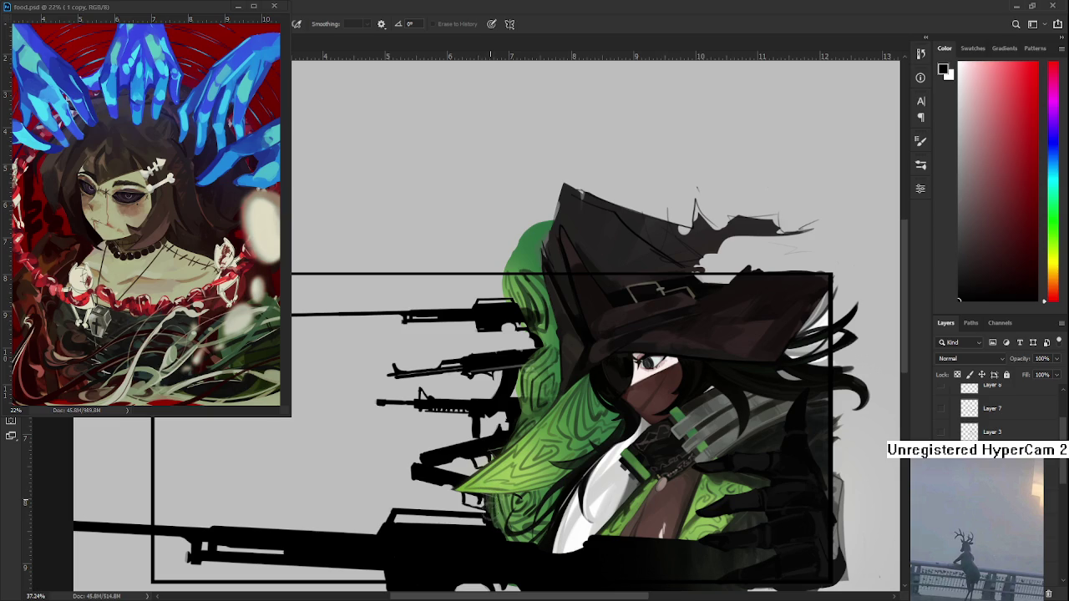
{"action": "scroll", "coordinate": [507, 477], "scroll_direction": "up", "scroll_amount": 2}
{"action": "scroll", "coordinate": [514, 455], "scroll_direction": "up", "scroll_amount": 1}
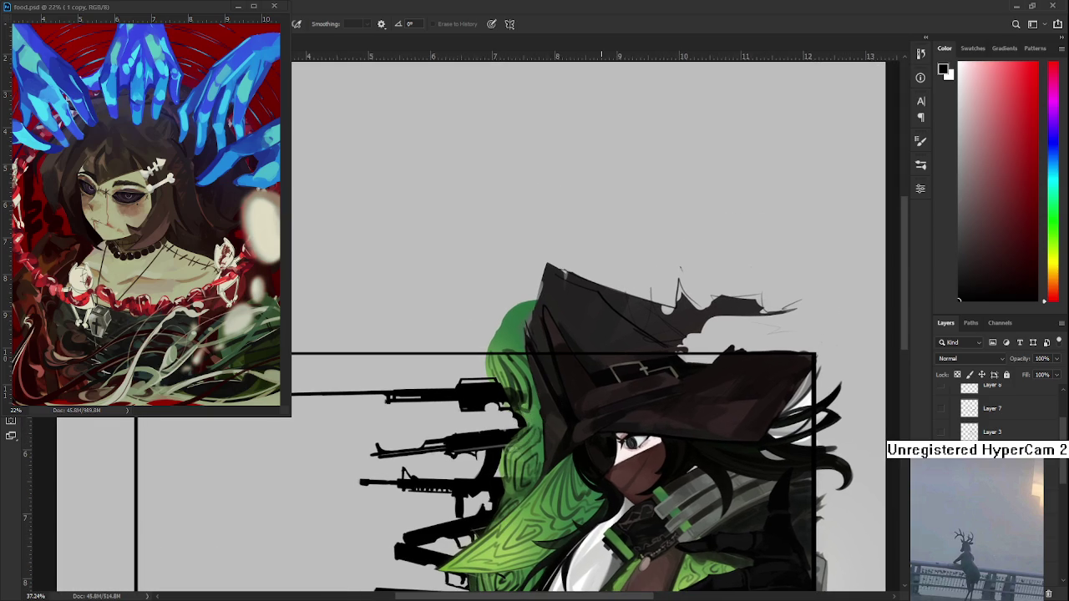
{"action": "scroll", "coordinate": [580, 399], "scroll_direction": "down", "scroll_amount": 1}
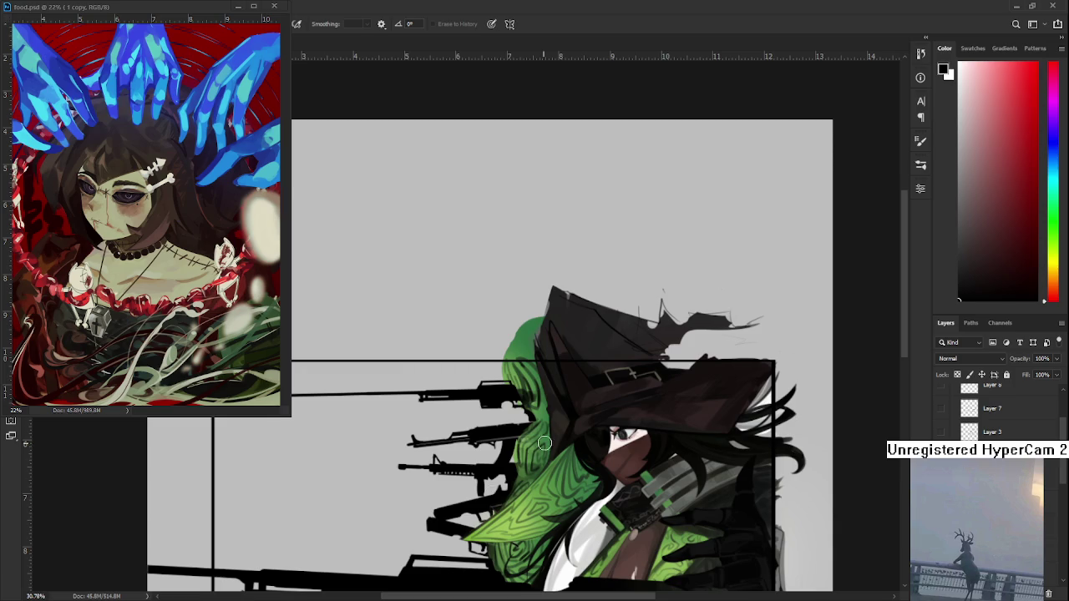
{"action": "scroll", "coordinate": [543, 443], "scroll_direction": "down", "scroll_amount": 2}
{"action": "scroll", "coordinate": [543, 443], "scroll_direction": "down", "scroll_amount": 2}
{"action": "scroll", "coordinate": [521, 382], "scroll_direction": "up", "scroll_amount": 1}
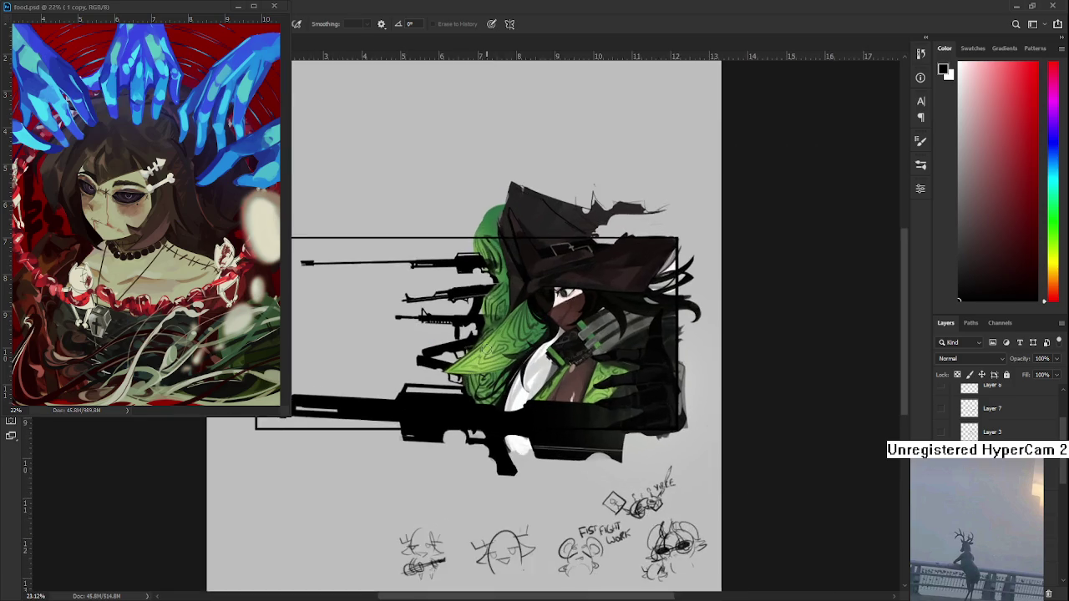
{"action": "scroll", "coordinate": [520, 401], "scroll_direction": "up", "scroll_amount": 1}
{"action": "scroll", "coordinate": [521, 467], "scroll_direction": "up", "scroll_amount": 1}
{"action": "scroll", "coordinate": [521, 545], "scroll_direction": "up", "scroll_amount": 1}
{"action": "scroll", "coordinate": [522, 544], "scroll_direction": "up", "scroll_amount": 1}
{"action": "scroll", "coordinate": [528, 526], "scroll_direction": "up", "scroll_amount": 1}
{"action": "scroll", "coordinate": [535, 510], "scroll_direction": "up", "scroll_amount": 1}
{"action": "scroll", "coordinate": [547, 480], "scroll_direction": "up", "scroll_amount": 1}
{"action": "scroll", "coordinate": [547, 480], "scroll_direction": "down", "scroll_amount": 1}
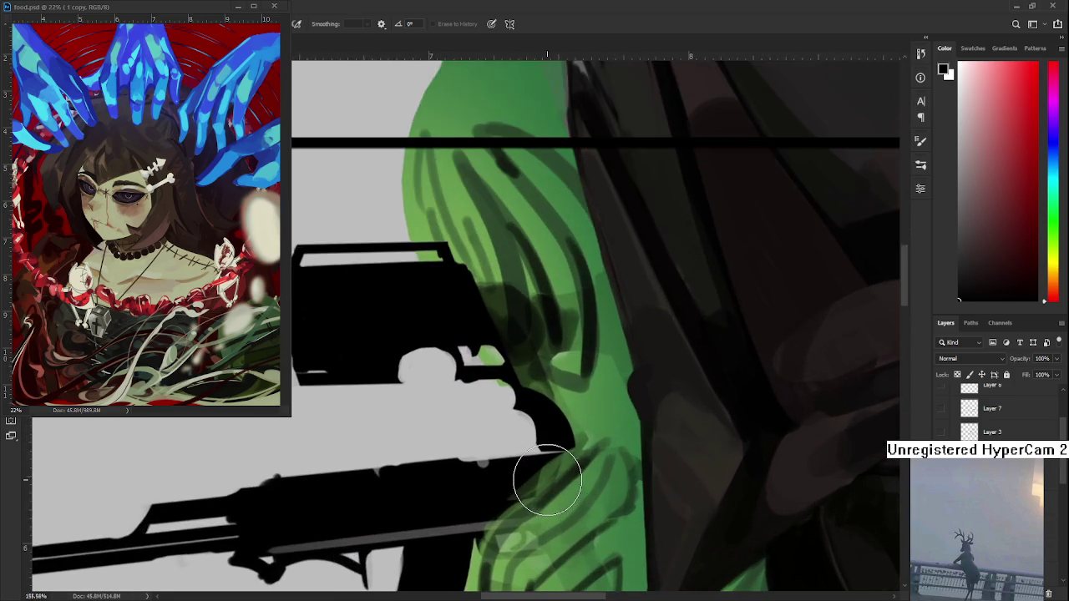
{"action": "scroll", "coordinate": [542, 477], "scroll_direction": "down", "scroll_amount": 1}
{"action": "scroll", "coordinate": [547, 488], "scroll_direction": "down", "scroll_amount": 2}
{"action": "scroll", "coordinate": [696, 461], "scroll_direction": "down", "scroll_amount": 1}
{"action": "scroll", "coordinate": [529, 424], "scroll_direction": "up", "scroll_amount": 2}
{"action": "scroll", "coordinate": [506, 406], "scroll_direction": "up", "scroll_amount": 1}
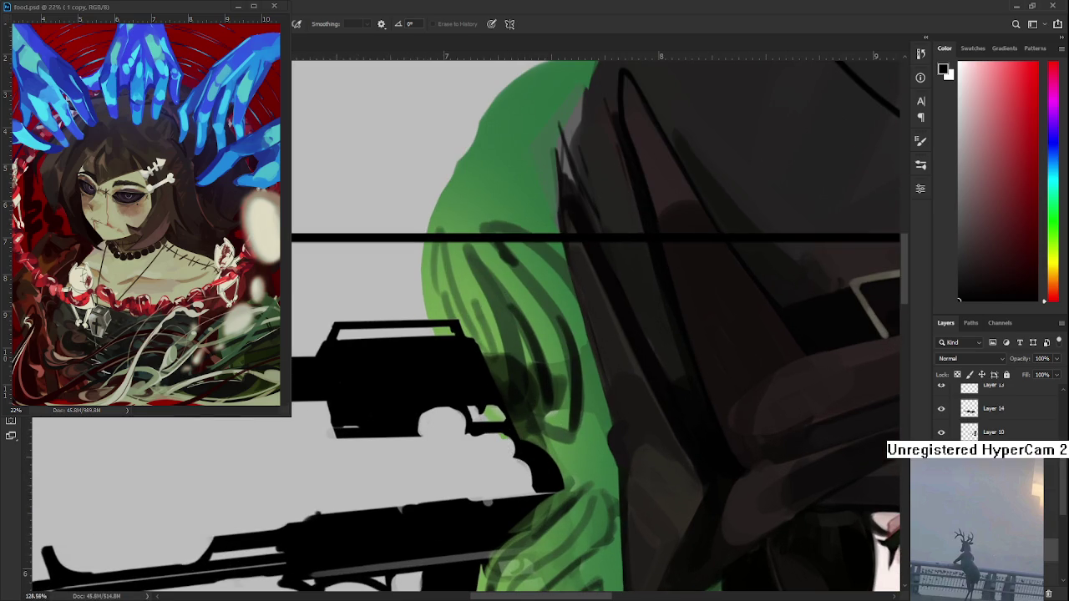
Step: Sample the hair's green and try painting it over the gun's trigger, undoing both attempts
{"action": "key", "text": "b"}
{"action": "left_click", "coordinate": [561, 429], "text": "alt"}
{"action": "mouse_move", "coordinate": [540, 436]}
{"action": "left_mouse_down"}
{"action": "mouse_move", "coordinate": [470, 435]}
{"action": "mouse_move", "coordinate": [456, 522]}
{"action": "left_mouse_up"}
{"action": "key", "text": "ctrl+z"}
{"action": "mouse_move", "coordinate": [472, 445]}
{"action": "left_mouse_down"}
{"action": "mouse_move", "coordinate": [506, 489]}
{"action": "mouse_move", "coordinate": [528, 455]}
{"action": "mouse_move", "coordinate": [484, 501]}
{"action": "left_mouse_up"}
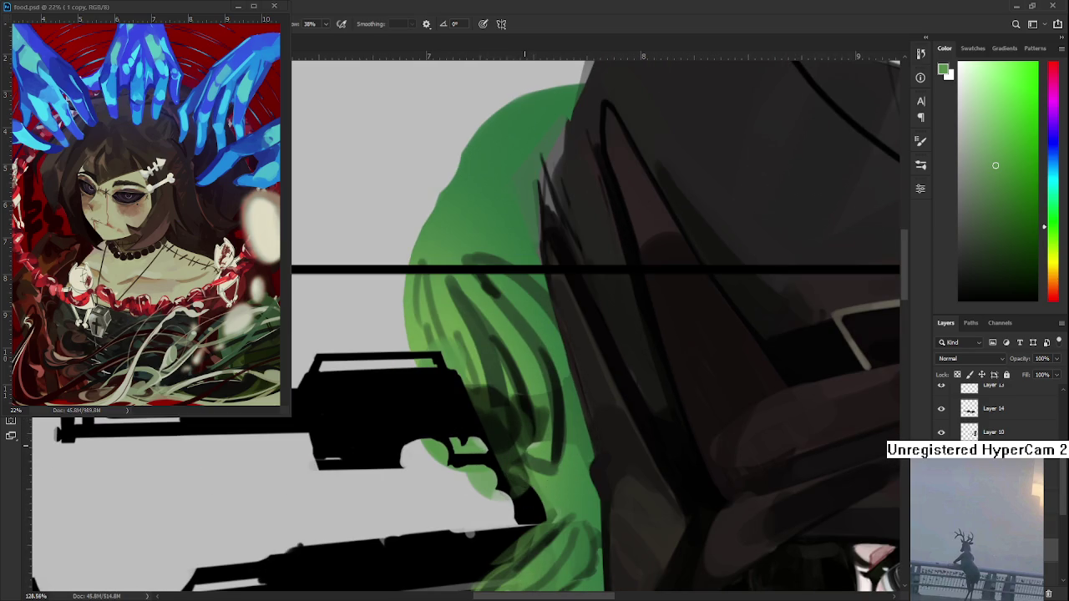
{"action": "key", "text": "ctrl+z"}
{"action": "scroll", "coordinate": [516, 438], "scroll_direction": "down", "scroll_amount": 5}
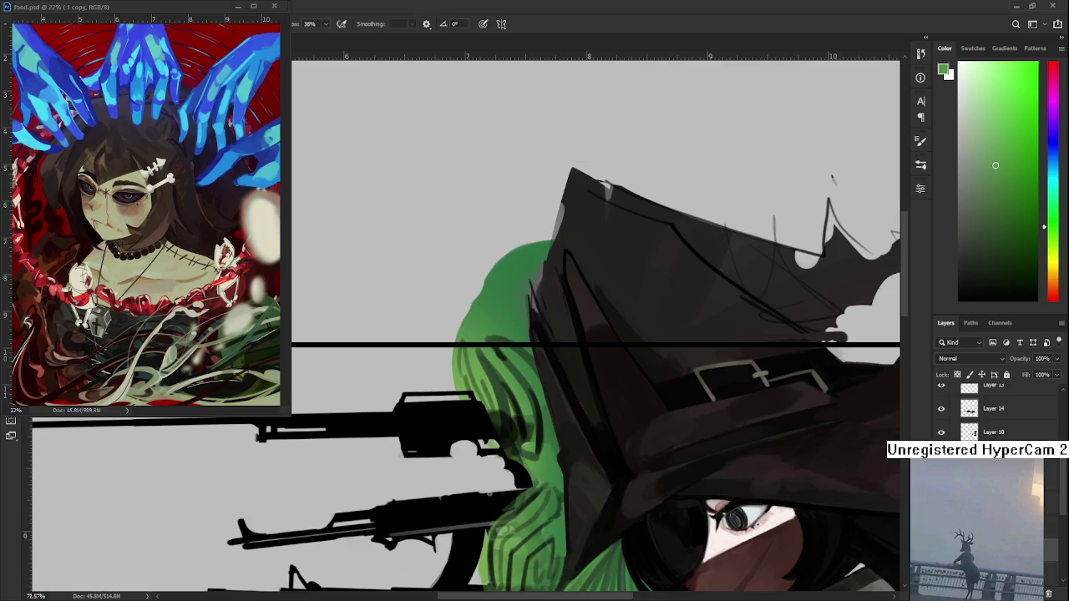
Step: Paint a darker sampled green over the trigger, compare with and without it, and keep it
{"action": "left_click", "coordinate": [531, 379], "text": "alt"}
{"action": "mouse_move", "coordinate": [518, 393]}
{"action": "left_mouse_down"}
{"action": "mouse_move", "coordinate": [485, 443]}
{"action": "mouse_move", "coordinate": [542, 473]}
{"action": "left_mouse_up"}
{"action": "key", "text": "ctrl+z"}
{"action": "key", "text": "ctrl+shift+z"}
{"action": "key", "text": "ctrl+z"}
{"action": "key", "text": "ctrl+shift+z"}
{"action": "key", "text": "ctrl+z"}
{"action": "key", "text": "ctrl+shift+z"}
{"action": "key", "text": "ctrl+z"}
{"action": "key", "text": "ctrl+shift+z"}
{"action": "key", "text": "ctrl+z"}
{"action": "key", "text": "ctrl+shift+z"}
{"action": "key", "text": "ctrl+z"}
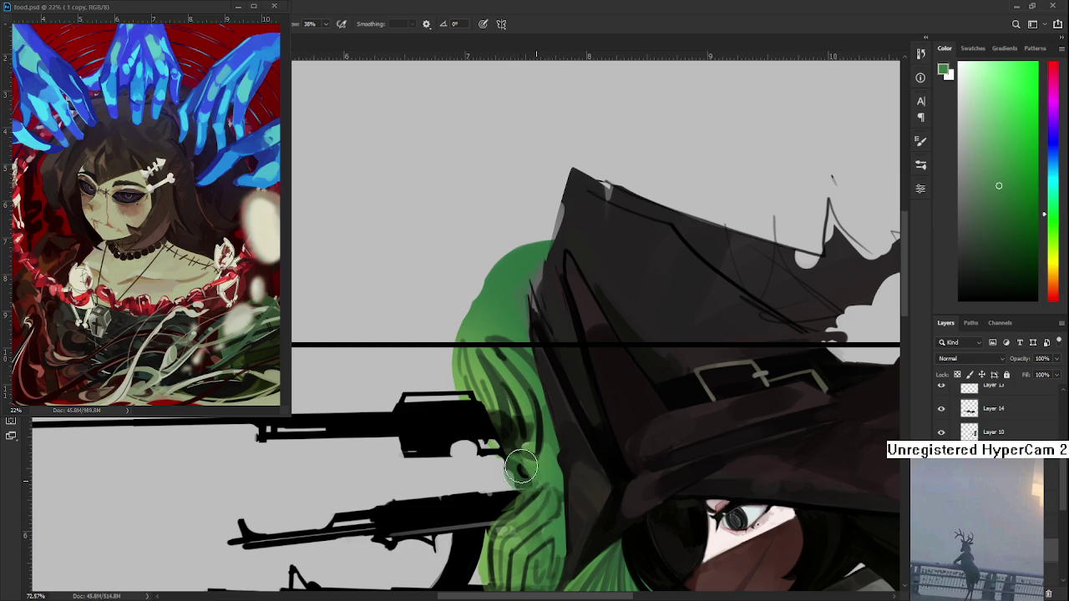
{"action": "key", "text": "ctrl+shift+z"}
{"action": "key", "text": "ctrl+z"}
{"action": "key", "text": "ctrl+shift+z"}
Step: Trim the green bump over the trigger and paint lighter green over the dark hair edge
{"action": "left_click_drag", "start_coordinate": [507, 498], "coordinate": [511, 478]}
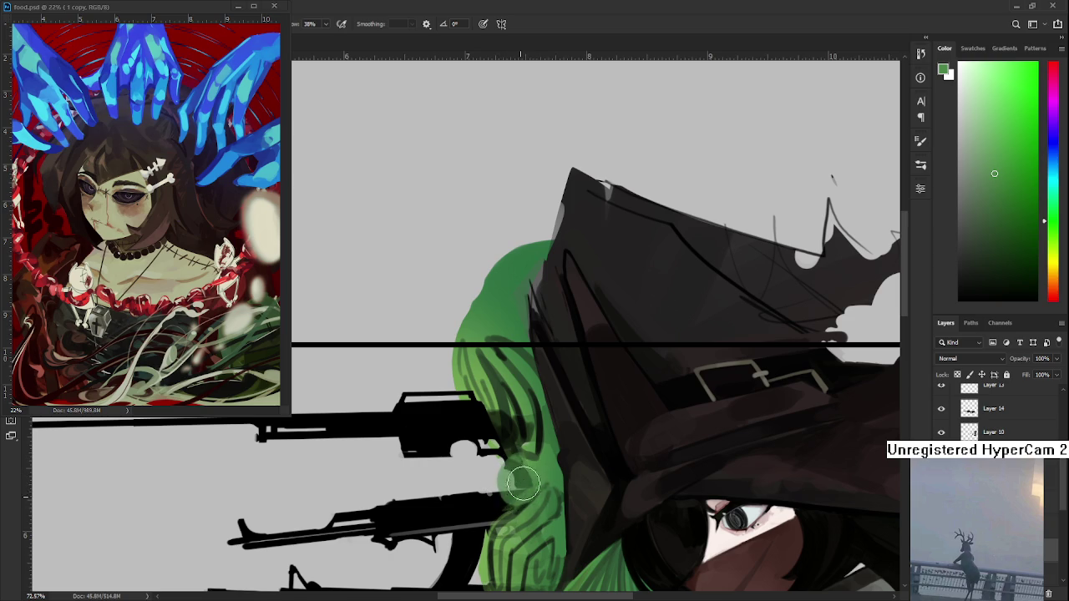
{"action": "key", "text": "ctrl+z"}
{"action": "key", "text": "ctrl+shift+z"}
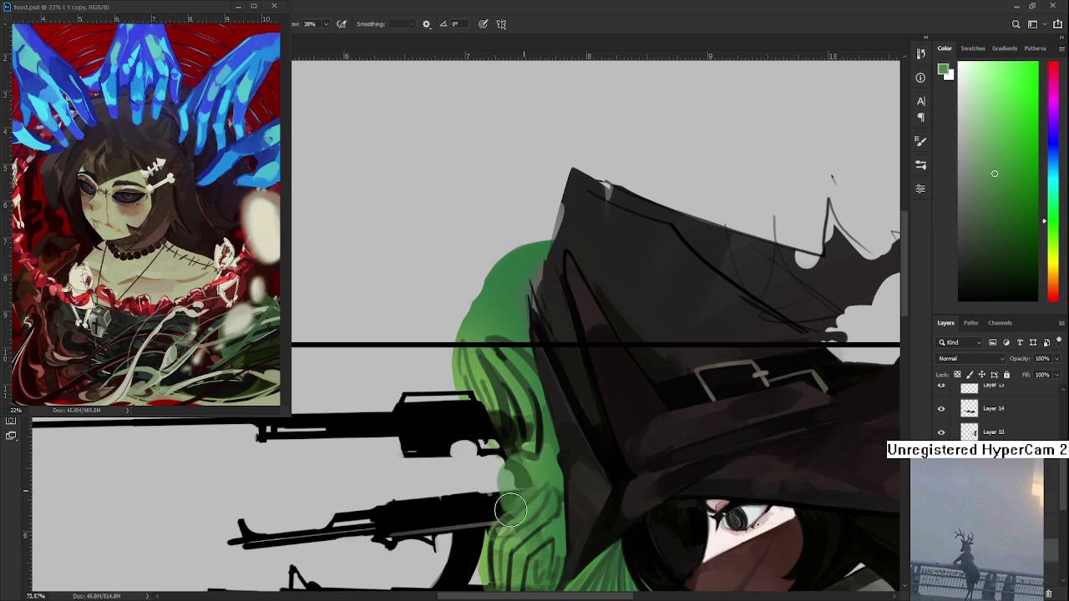
{"action": "left_click", "coordinate": [527, 477], "text": "alt"}
{"action": "left_click", "coordinate": [544, 471], "text": "alt"}
{"action": "left_click_drag", "start_coordinate": [537, 471], "coordinate": [522, 484]}
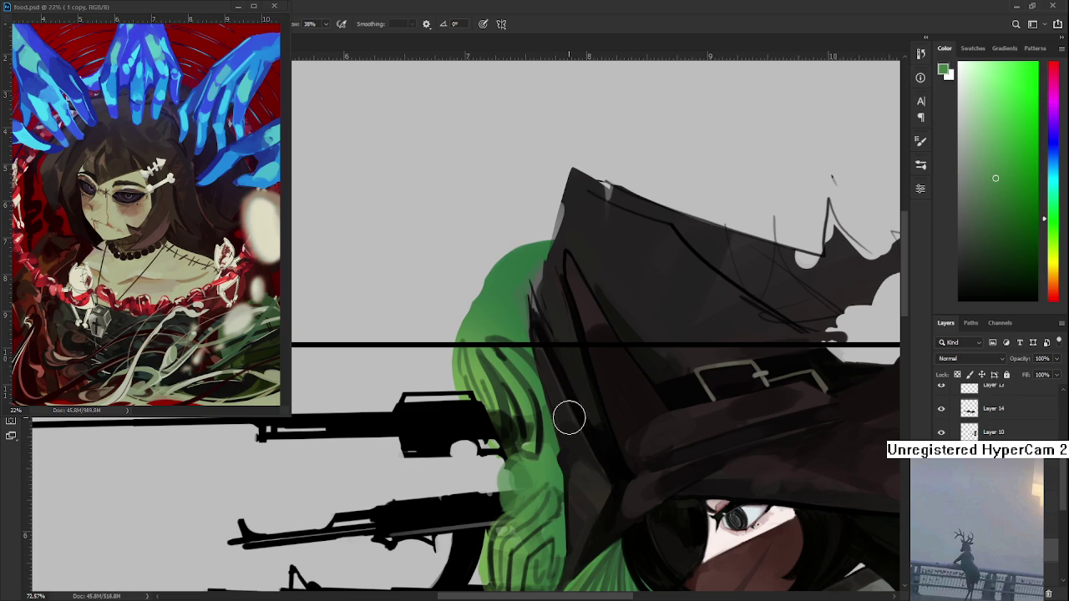
Step: Sample slightly darker greens and paint green strokes on the hair near the gun tip
{"action": "scroll", "coordinate": [568, 417], "scroll_direction": "down", "scroll_amount": 2}
{"action": "scroll", "coordinate": [568, 418], "scroll_direction": "down", "scroll_amount": 2}
{"action": "scroll", "coordinate": [576, 418], "scroll_direction": "up", "scroll_amount": 3}
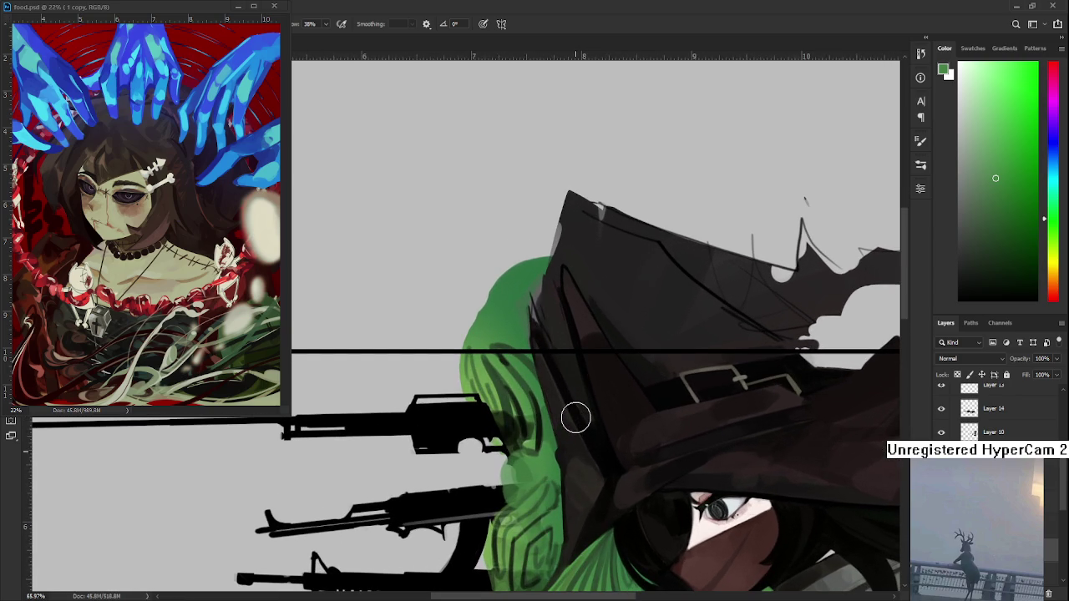
{"action": "left_click", "coordinate": [554, 422], "text": "alt"}
{"action": "left_click", "coordinate": [545, 410], "text": "alt"}
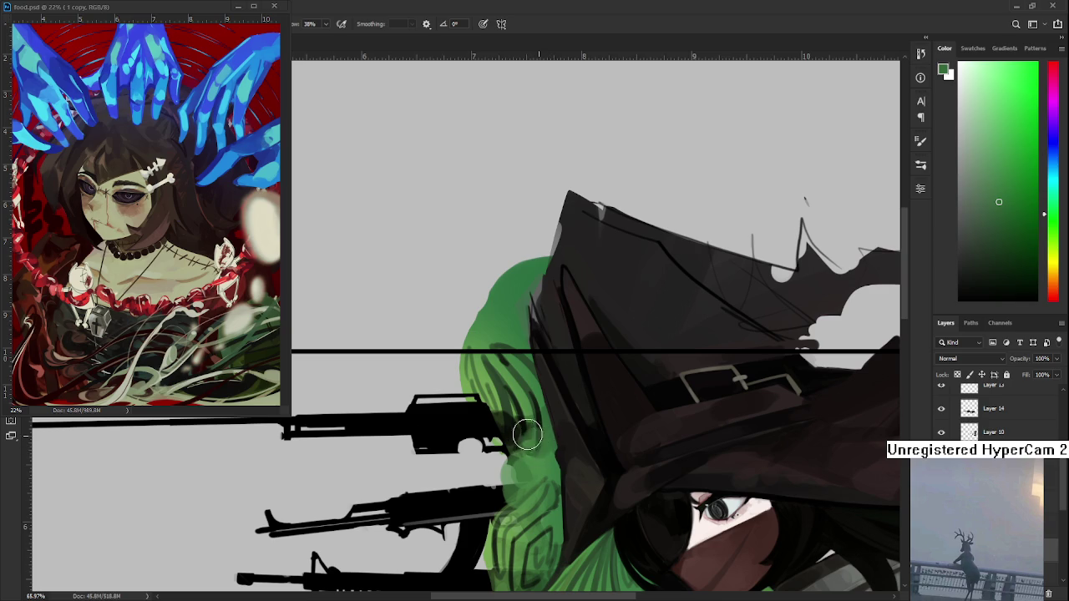
{"action": "mouse_move", "coordinate": [534, 434]}
{"action": "left_mouse_down"}
{"action": "mouse_move", "coordinate": [524, 441]}
{"action": "mouse_move", "coordinate": [539, 443]}
{"action": "left_mouse_up"}
Step: Lighten the hair over the lower rifle tip with a brighter green sampled from the hair
{"action": "left_click", "coordinate": [484, 374], "text": "alt"}
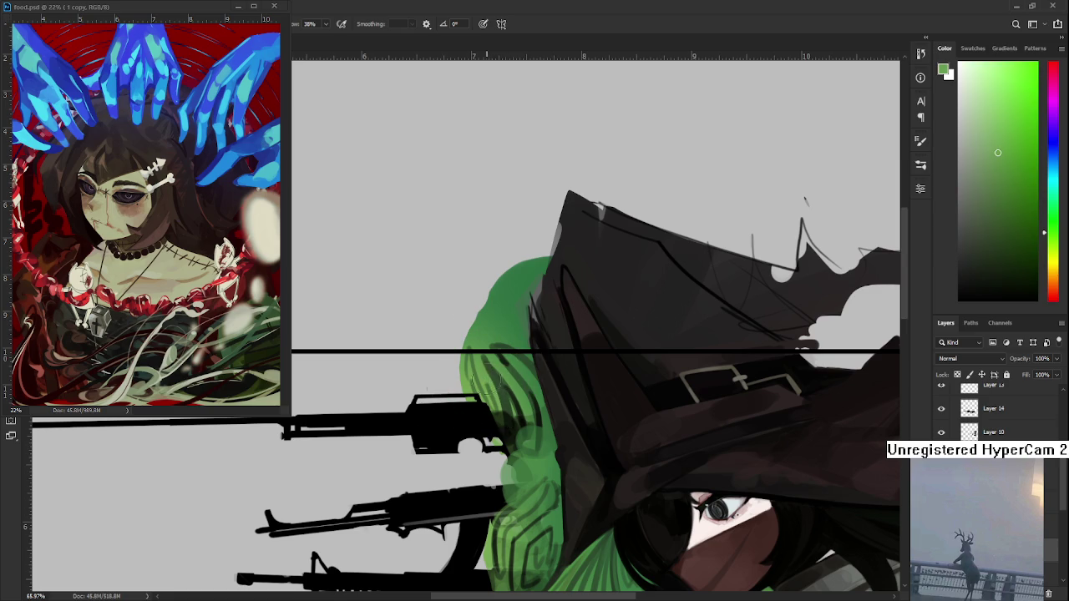
{"action": "left_click_drag", "start_coordinate": [498, 492], "coordinate": [501, 442]}
{"action": "left_click_drag", "start_coordinate": [482, 389], "coordinate": [501, 468]}
{"action": "key", "text": "ctrl+z"}
{"action": "key", "text": "ctrl+z"}
{"action": "key", "text": "ctrl+z"}
{"action": "key", "text": "ctrl+z"}
{"action": "key", "text": "ctrl+z"}
{"action": "key", "text": "ctrl+z"}
{"action": "key", "text": "ctrl+z"}
{"action": "key", "text": "ctrl+z"}
{"action": "key", "text": "ctrl+z"}
{"action": "key", "text": "ctrl+z"}
{"action": "key", "text": "ctrl+z"}
{"action": "key", "text": "ctrl+z"}
{"action": "key", "text": "ctrl+z"}
{"action": "key", "text": "ctrl+z"}
{"action": "key", "text": "ctrl+z"}
{"action": "key", "text": "ctrl+z"}
{"action": "key", "text": "ctrl+z"}
{"action": "key", "text": "ctrl+z"}
{"action": "key", "text": "ctrl+z"}
{"action": "key", "text": "ctrl+z"}
{"action": "key", "text": "ctrl+z"}
{"action": "key", "text": "ctrl+z"}
{"action": "key", "text": "ctrl+z"}
{"action": "key", "text": "ctrl+z"}
{"action": "key", "text": "ctrl+z"}
{"action": "key", "text": "ctrl+z"}
{"action": "key", "text": "ctrl+z"}
{"action": "key", "text": "ctrl+z"}
{"action": "key", "text": "ctrl+z"}
{"action": "key", "text": "ctrl+z"}
{"action": "key", "text": "ctrl+z"}
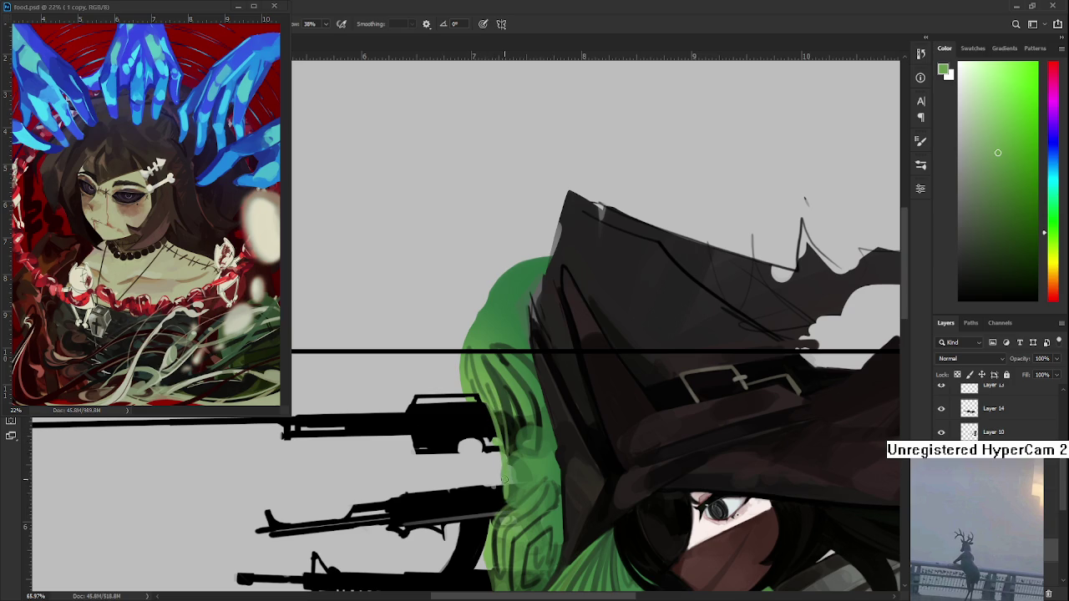
{"action": "key", "text": "e"}
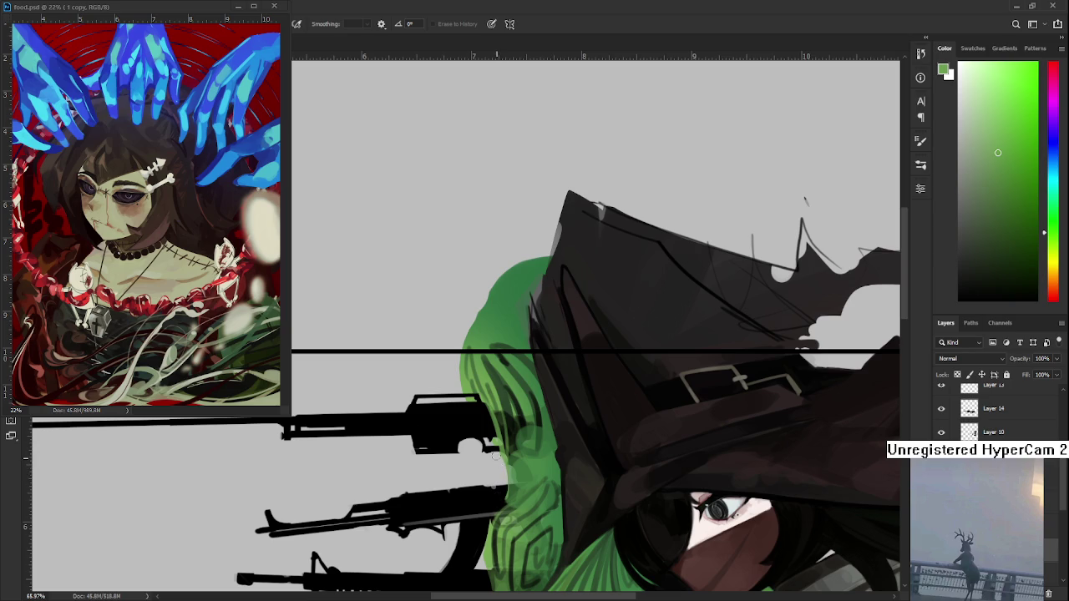
{"action": "key", "text": "b"}
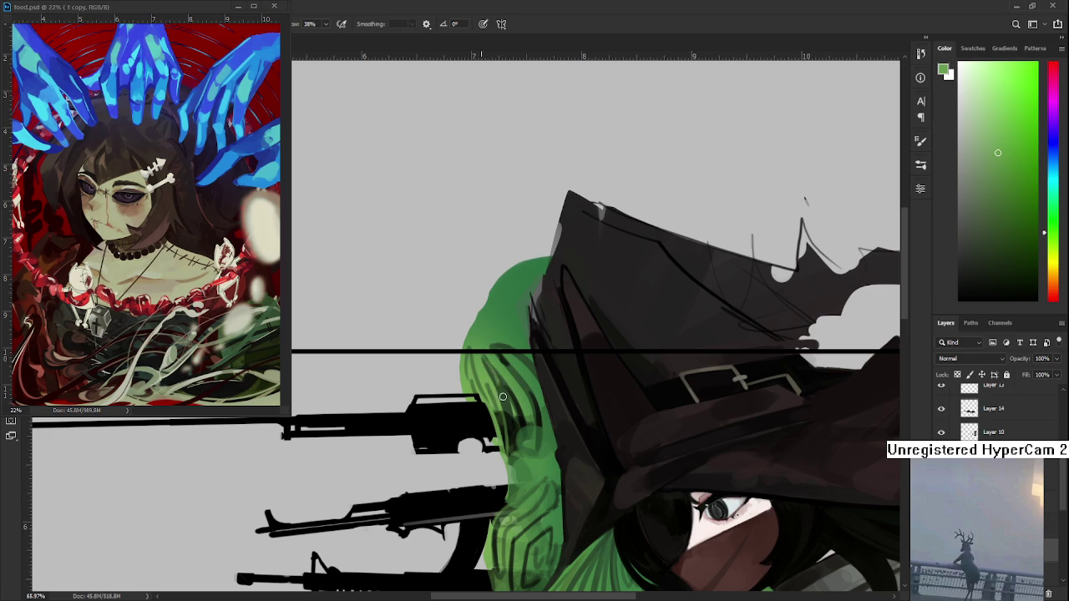
Step: Pan out to review the whole picture and sample a near-black colour for line work
{"action": "left_click_drag", "start_coordinate": [483, 355], "coordinate": [465, 295]}
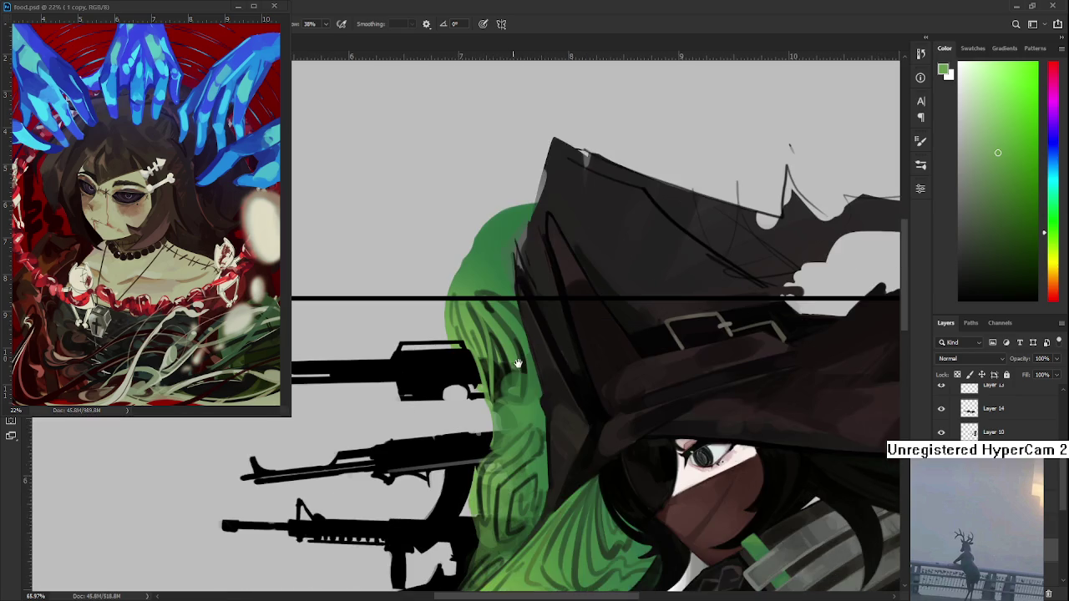
{"action": "left_click_drag", "start_coordinate": [517, 356], "coordinate": [492, 390]}
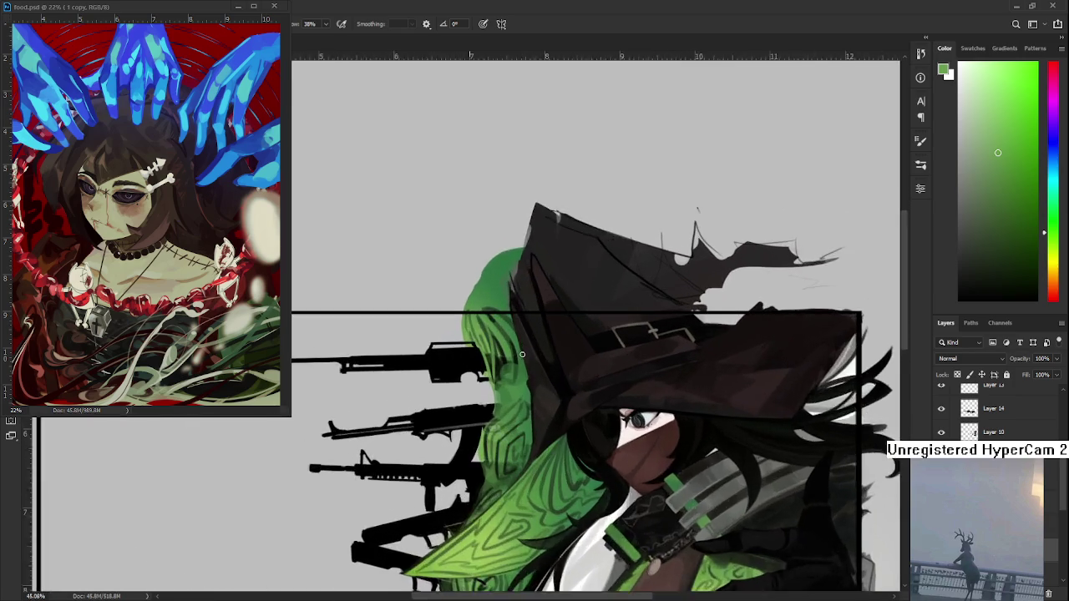
{"action": "left_click", "coordinate": [502, 353], "text": "alt"}
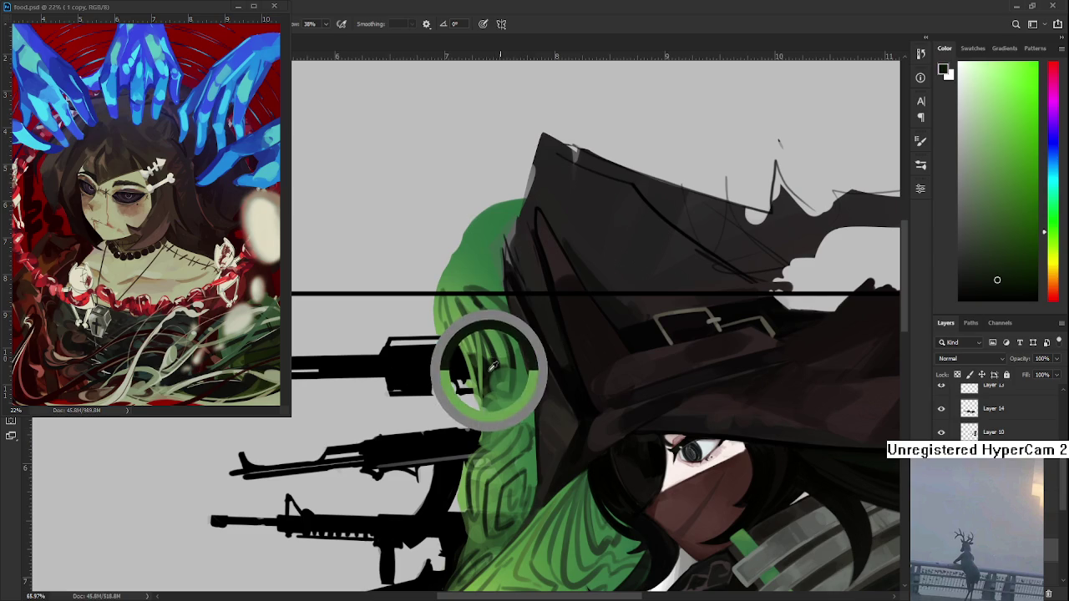
Step: Bring the hat and upper hair into view and sample a near-black colour from the hair
{"action": "left_click_drag", "start_coordinate": [489, 357], "coordinate": [477, 447]}
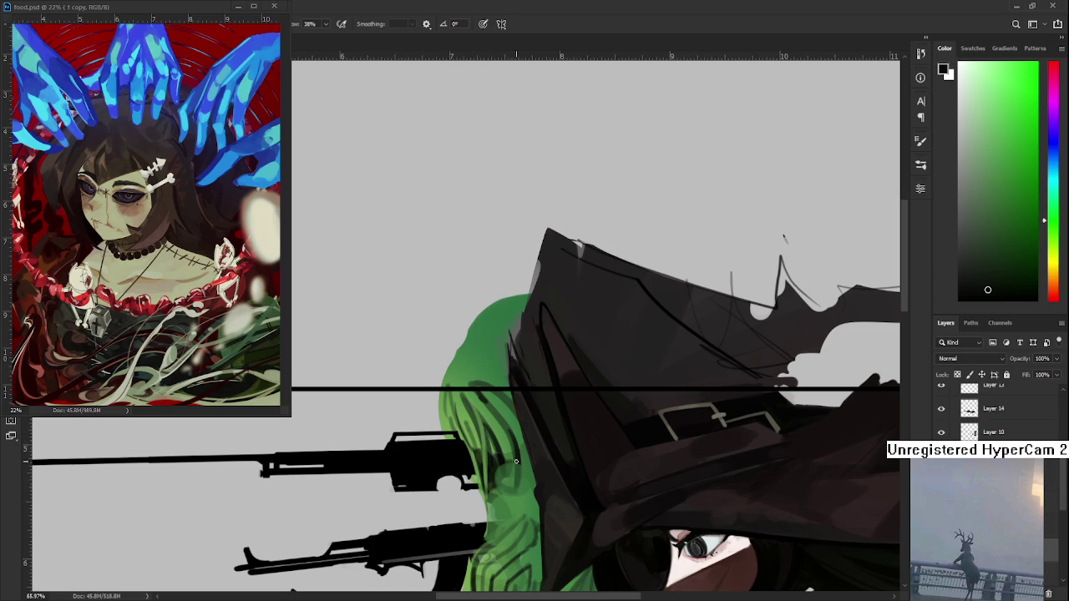
{"action": "scroll", "coordinate": [525, 358], "scroll_direction": "down", "scroll_amount": 3}
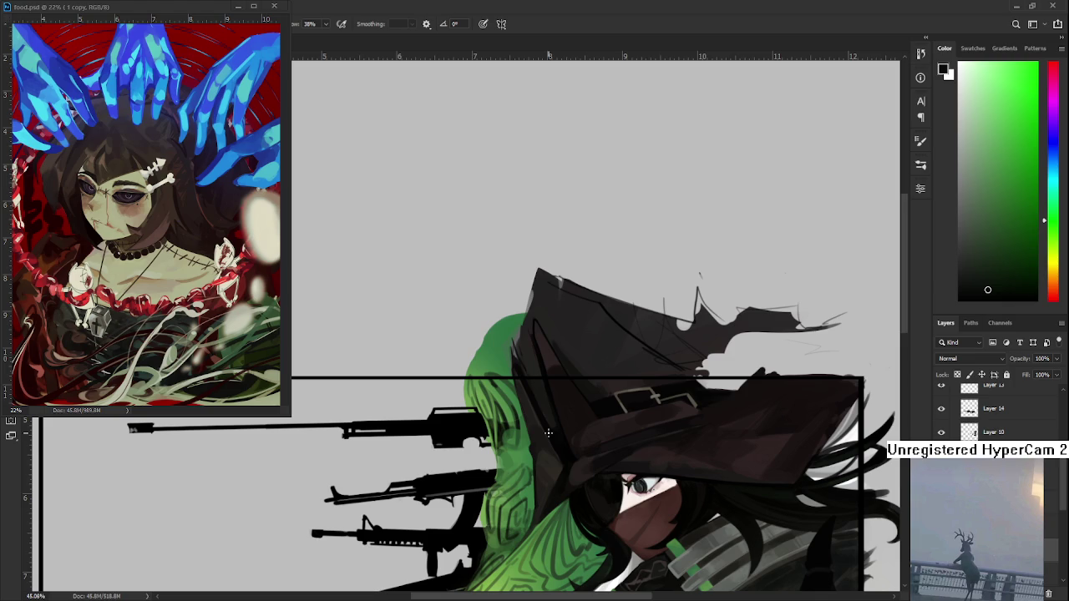
{"action": "scroll", "coordinate": [548, 432], "scroll_direction": "up", "scroll_amount": 2, "text": "alt"}
{"action": "scroll", "coordinate": [543, 435], "scroll_direction": "up", "scroll_amount": 2, "text": "alt"}
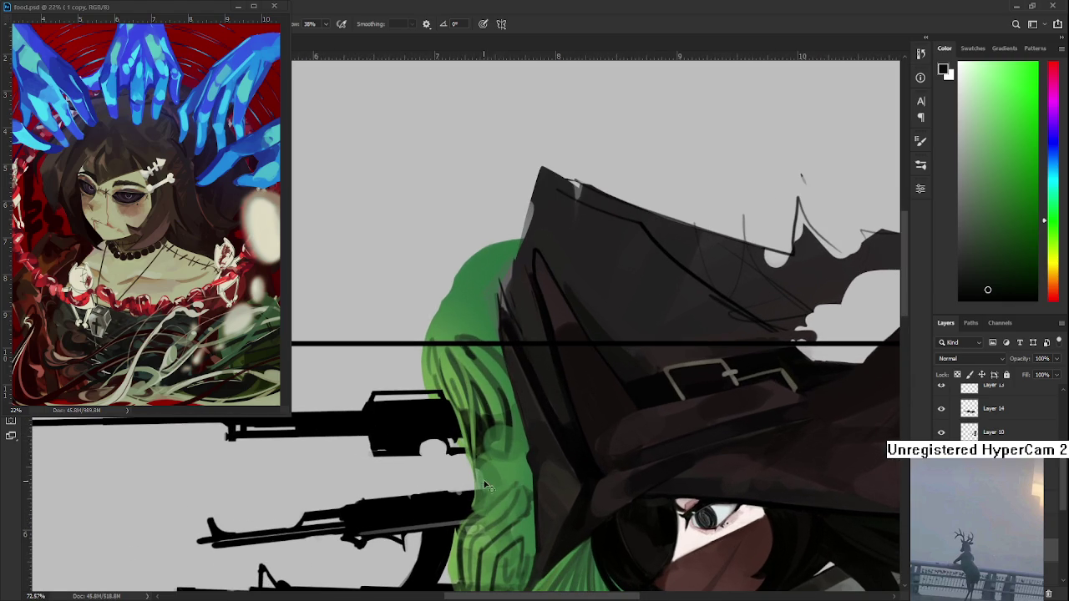
{"action": "left_click_drag", "start_coordinate": [498, 468], "coordinate": [480, 427], "text": "alt"}
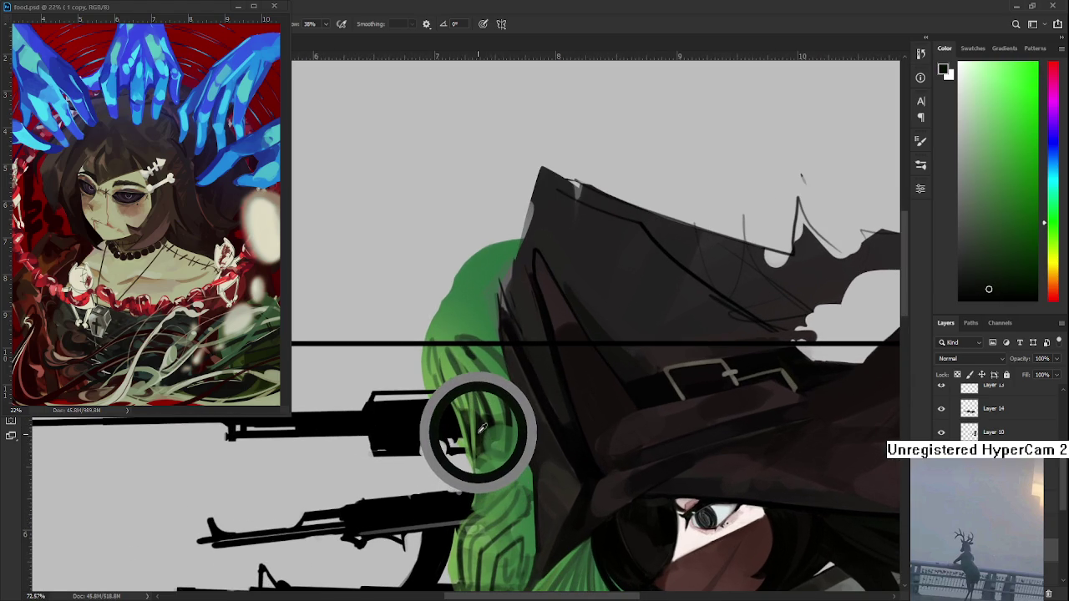
{"action": "left_click_drag", "start_coordinate": [481, 427], "coordinate": [480, 426], "text": "alt"}
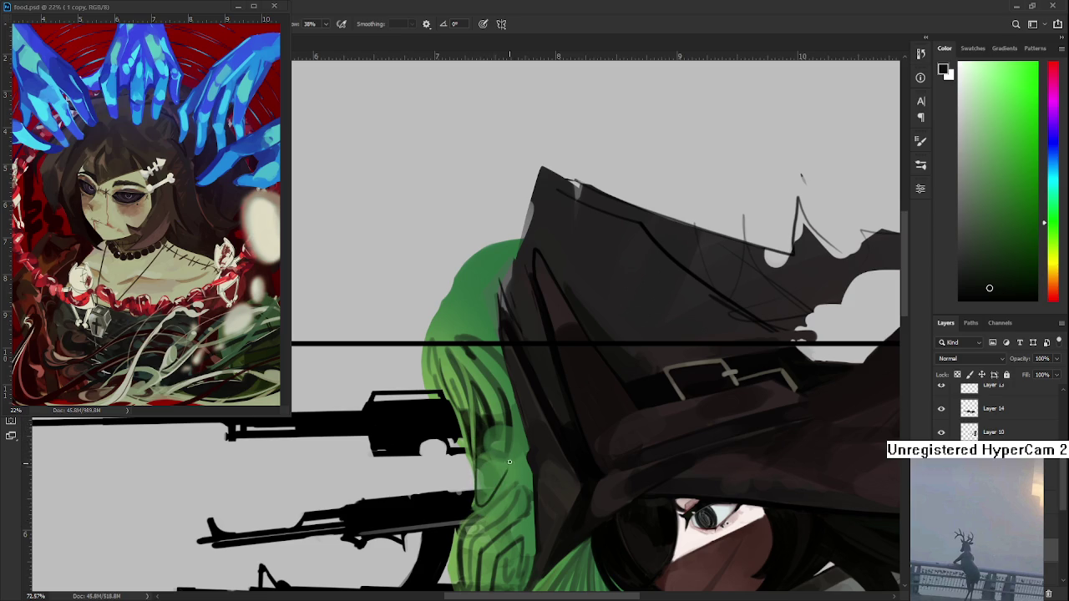
Step: Draw a dark curved strand line up the green hair, redrawing it several times
{"action": "left_click_drag", "start_coordinate": [476, 505], "coordinate": [505, 443]}
{"action": "key", "text": "ctrl+z"}
{"action": "mouse_move", "coordinate": [475, 501]}
{"action": "left_mouse_down"}
{"action": "mouse_move", "coordinate": [513, 465]}
{"action": "mouse_move", "coordinate": [508, 426]}
{"action": "left_mouse_up"}
{"action": "key", "text": "ctrl+z"}
{"action": "left_click_drag", "start_coordinate": [493, 482], "coordinate": [508, 426]}
{"action": "key", "text": "ctrl+z"}
{"action": "left_click_drag", "start_coordinate": [493, 483], "coordinate": [508, 440]}
{"action": "left_click_drag", "start_coordinate": [493, 483], "coordinate": [511, 422]}
{"action": "key", "text": "ctrl+z"}
{"action": "mouse_move", "coordinate": [496, 478]}
{"action": "left_mouse_down"}
{"action": "mouse_move", "coordinate": [509, 435]}
{"action": "mouse_move", "coordinate": [500, 449]}
{"action": "mouse_move", "coordinate": [497, 409]}
{"action": "left_mouse_up"}
{"action": "key", "text": "ctrl+z"}
{"action": "left_click_drag", "start_coordinate": [490, 468], "coordinate": [496, 408]}
{"action": "key", "text": "ctrl+z"}
{"action": "key", "text": "ctrl+z"}
{"action": "left_click_drag", "start_coordinate": [491, 456], "coordinate": [496, 409]}
{"action": "key", "text": "ctrl+z"}
{"action": "key", "text": "ctrl+z"}
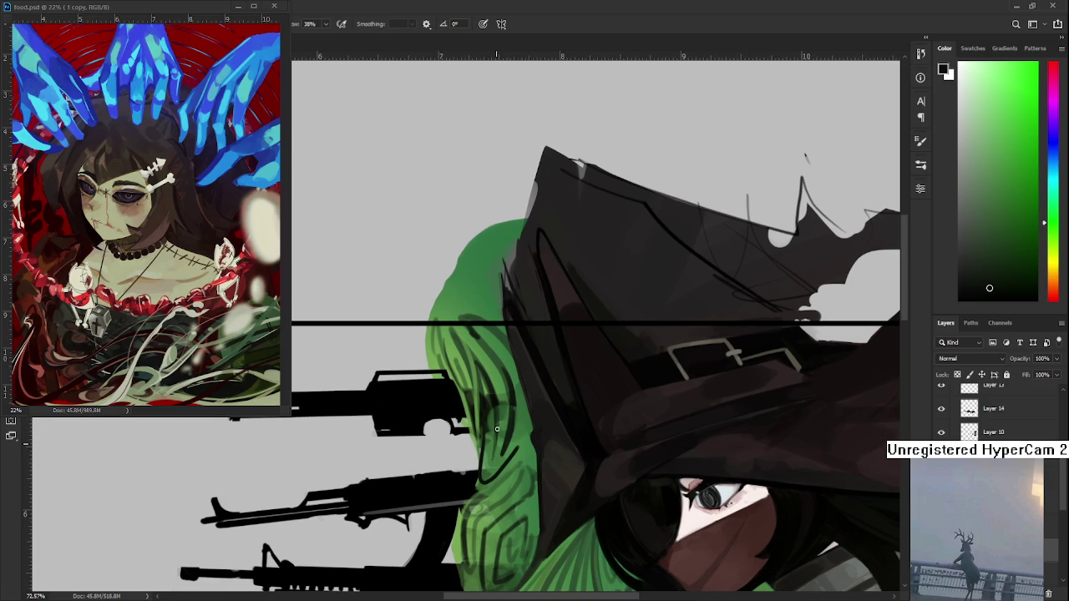
{"action": "scroll", "coordinate": [503, 459], "scroll_direction": "down", "scroll_amount": 2}
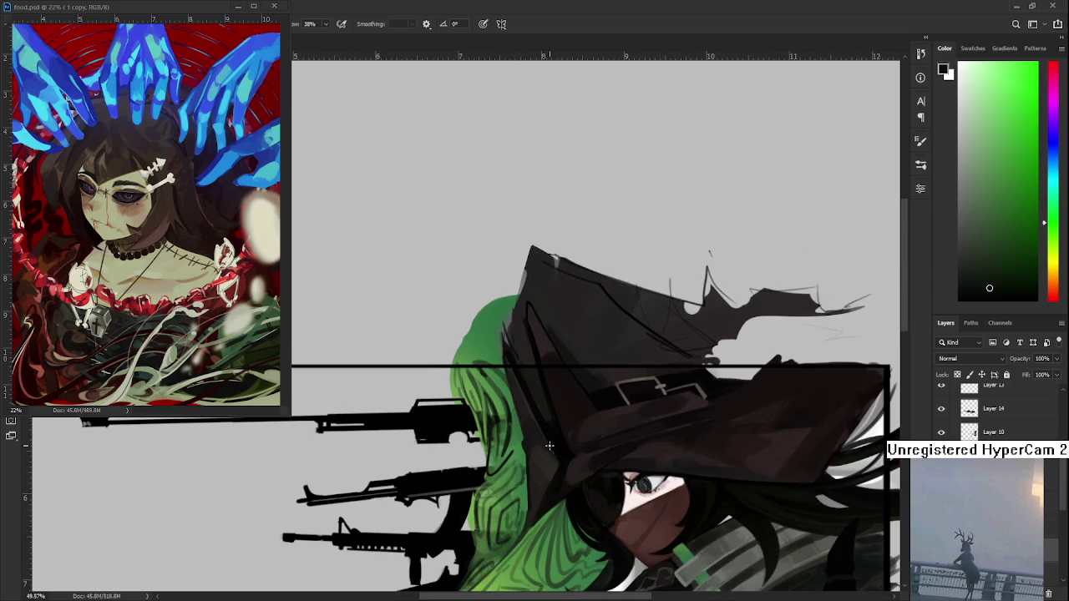
Step: Zoom in on the green hair's edge beside the rifles
{"action": "scroll", "coordinate": [548, 447], "scroll_direction": "up", "scroll_amount": 2}
{"action": "scroll", "coordinate": [542, 453], "scroll_direction": "up", "scroll_amount": 2}
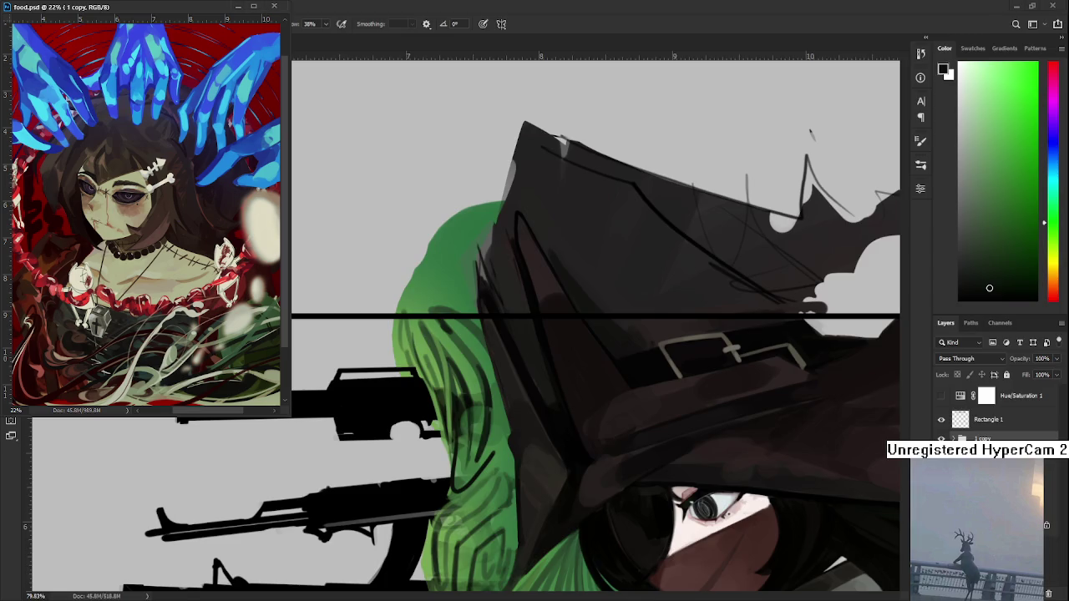
{"action": "scroll", "coordinate": [564, 427], "scroll_direction": "down", "scroll_amount": 2}
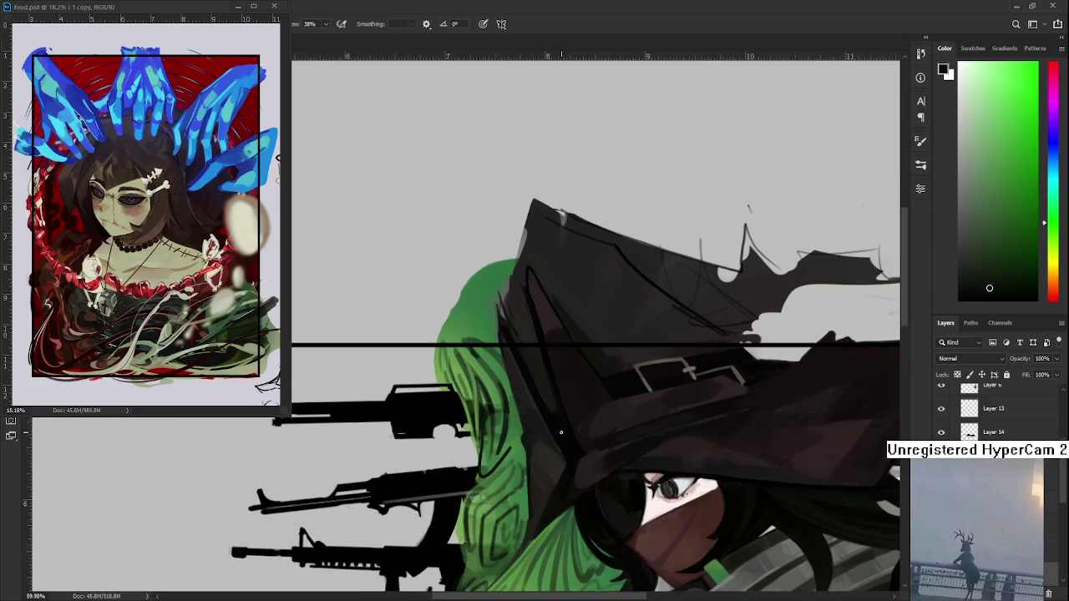
{"action": "scroll", "coordinate": [564, 427], "scroll_direction": "down", "scroll_amount": 1}
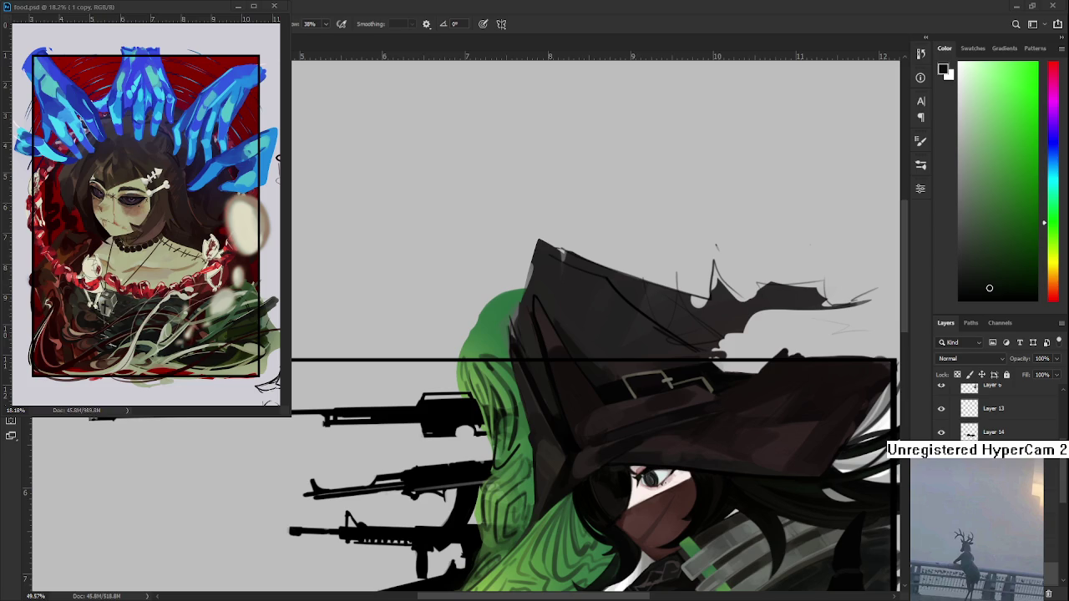
{"action": "scroll", "coordinate": [521, 308], "scroll_direction": "down", "scroll_amount": 5}
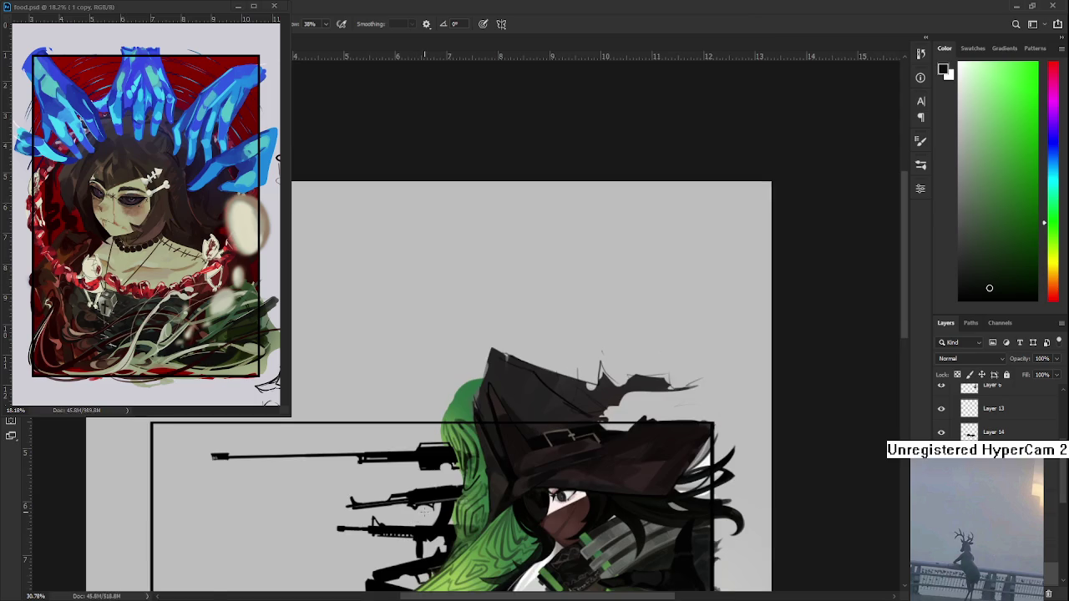
Step: Zoom out to frame the figure and existing sketches, and undo the stray stroke
{"action": "left_click_drag", "start_coordinate": [393, 384], "coordinate": [521, 307]}
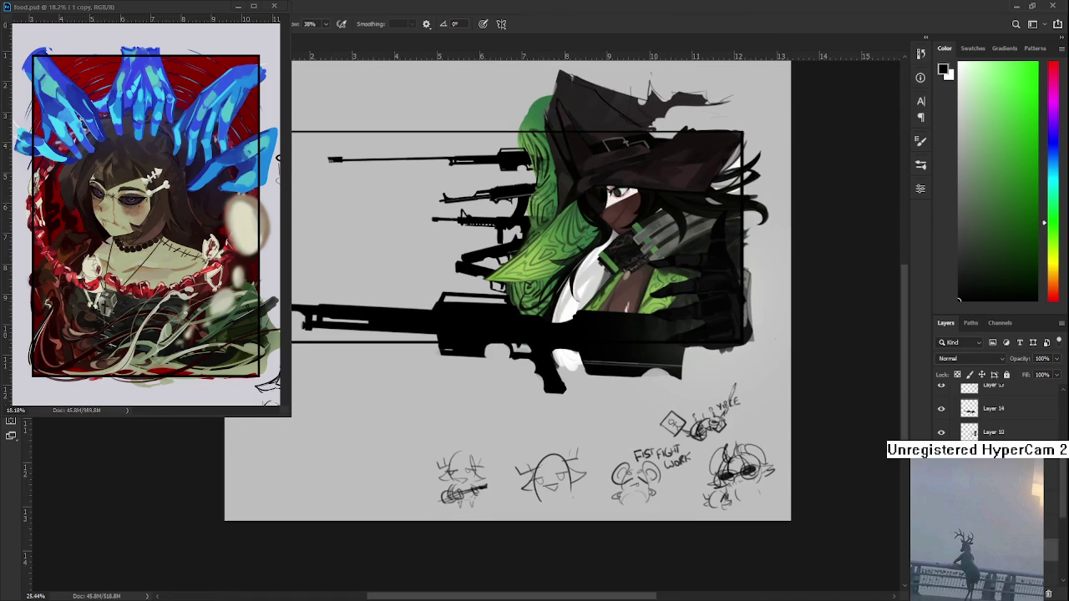
{"action": "scroll", "coordinate": [994, 409], "scroll_direction": "up", "scroll_amount": 3}
{"action": "left_click_drag", "start_coordinate": [367, 457], "coordinate": [446, 446]}
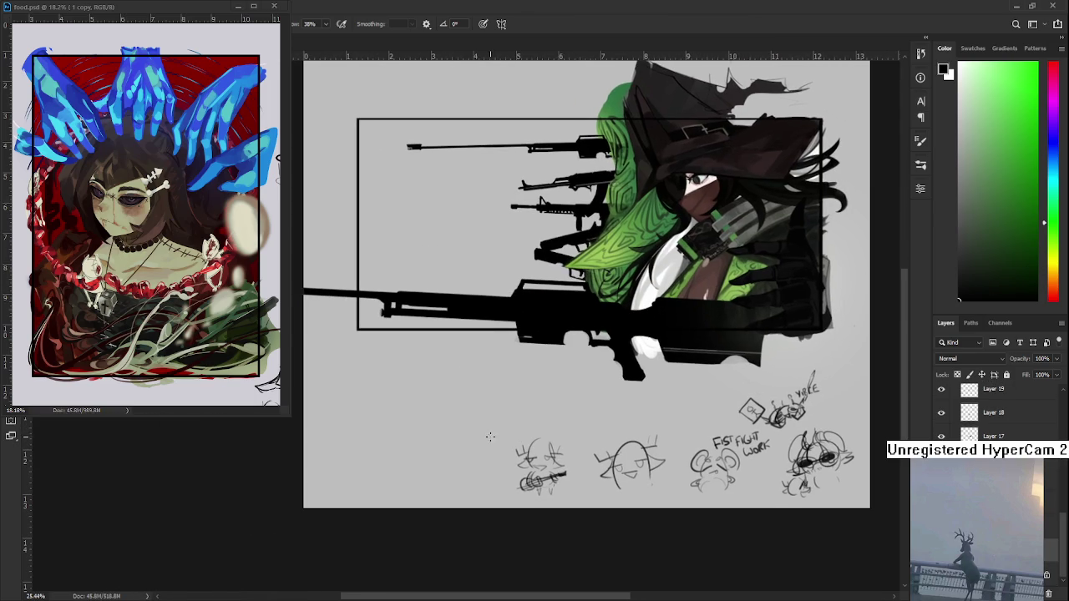
{"action": "key", "text": "ctrl+z"}
Step: Sketch a small circle figure topped by a tall banded cylinder left of the thumbnails
{"action": "mouse_move", "coordinate": [457, 457]}
{"action": "left_mouse_down"}
{"action": "mouse_move", "coordinate": [468, 465]}
{"action": "mouse_move", "coordinate": [439, 480]}
{"action": "mouse_move", "coordinate": [448, 477]}
{"action": "left_mouse_up"}
{"action": "mouse_move", "coordinate": [458, 468]}
{"action": "left_mouse_down"}
{"action": "mouse_move", "coordinate": [446, 480]}
{"action": "mouse_move", "coordinate": [475, 489]}
{"action": "mouse_move", "coordinate": [451, 457]}
{"action": "mouse_move", "coordinate": [443, 465]}
{"action": "mouse_move", "coordinate": [476, 464]}
{"action": "mouse_move", "coordinate": [446, 464]}
{"action": "left_mouse_up"}
{"action": "left_click_drag", "start_coordinate": [430, 417], "coordinate": [443, 458]}
{"action": "mouse_move", "coordinate": [430, 414]}
{"action": "left_mouse_down"}
{"action": "mouse_move", "coordinate": [454, 412]}
{"action": "mouse_move", "coordinate": [465, 455]}
{"action": "mouse_move", "coordinate": [457, 426]}
{"action": "left_mouse_up"}
{"action": "left_click_drag", "start_coordinate": [439, 442], "coordinate": [464, 440]}
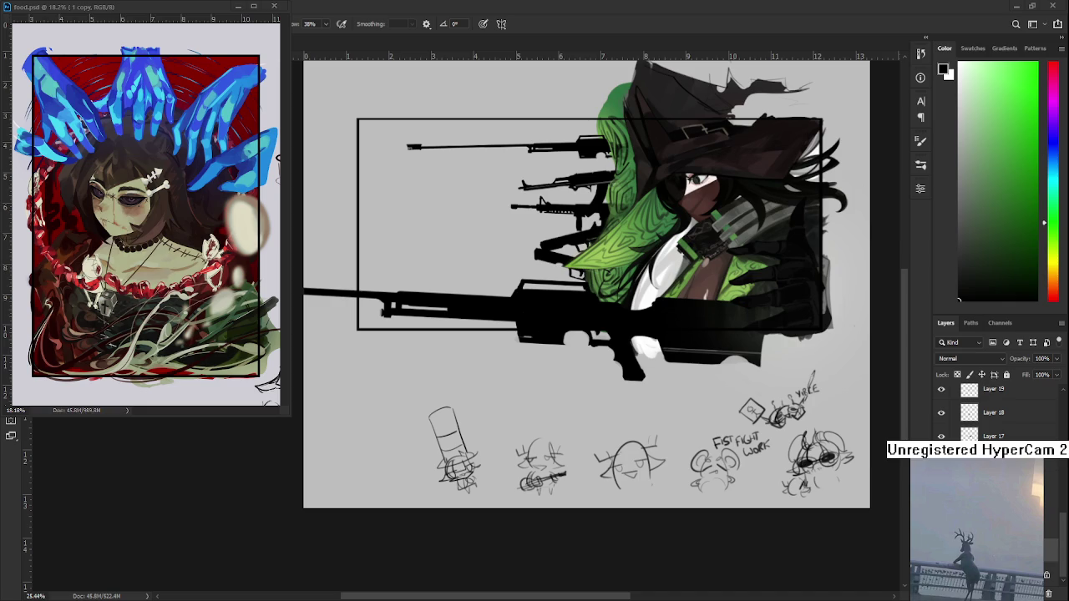
{"action": "scroll", "coordinate": [446, 371], "scroll_direction": "up", "scroll_amount": 1}
Step: Zoom in and toggle the hair line layer's visibility to compare
{"action": "scroll", "coordinate": [501, 385], "scroll_direction": "up", "scroll_amount": 1}
{"action": "scroll", "coordinate": [551, 393], "scroll_direction": "up", "scroll_amount": 1}
{"action": "scroll", "coordinate": [603, 405], "scroll_direction": "up", "scroll_amount": 1}
{"action": "scroll", "coordinate": [994, 412], "scroll_direction": "down", "scroll_amount": 3}
{"action": "left_click", "coordinate": [941, 436]}
{"action": "left_click", "coordinate": [942, 436]}
{"action": "left_click", "coordinate": [941, 436]}
{"action": "left_click", "coordinate": [941, 436]}
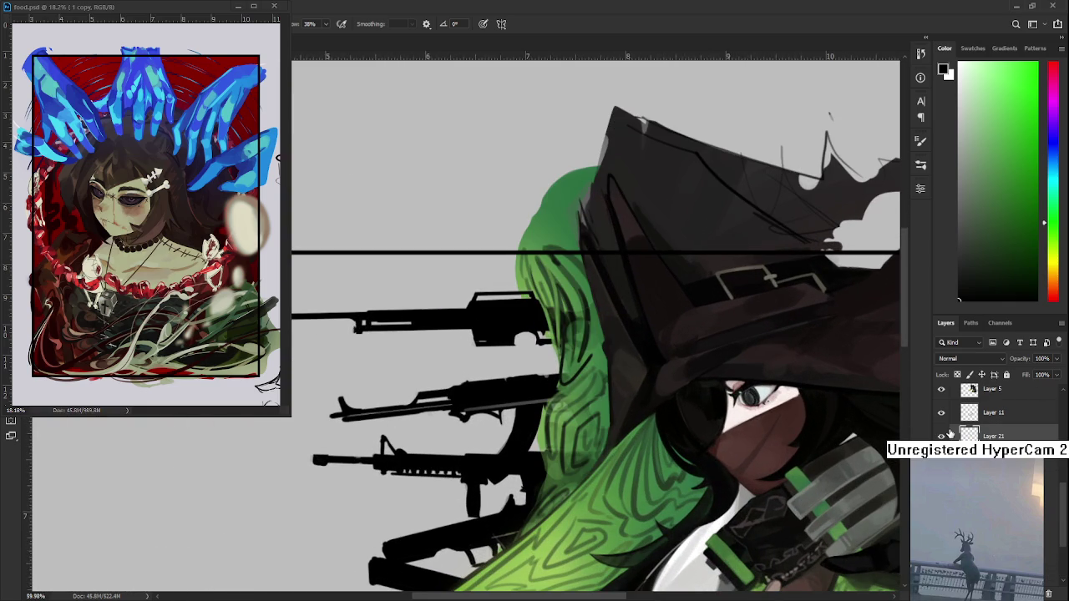
Step: Eyedrop several lighter and darker greens from the witch's hair, ending on a light green
{"action": "left_click_drag", "start_coordinate": [595, 372], "coordinate": [506, 414]}
{"action": "left_click", "coordinate": [553, 392], "text": "alt"}
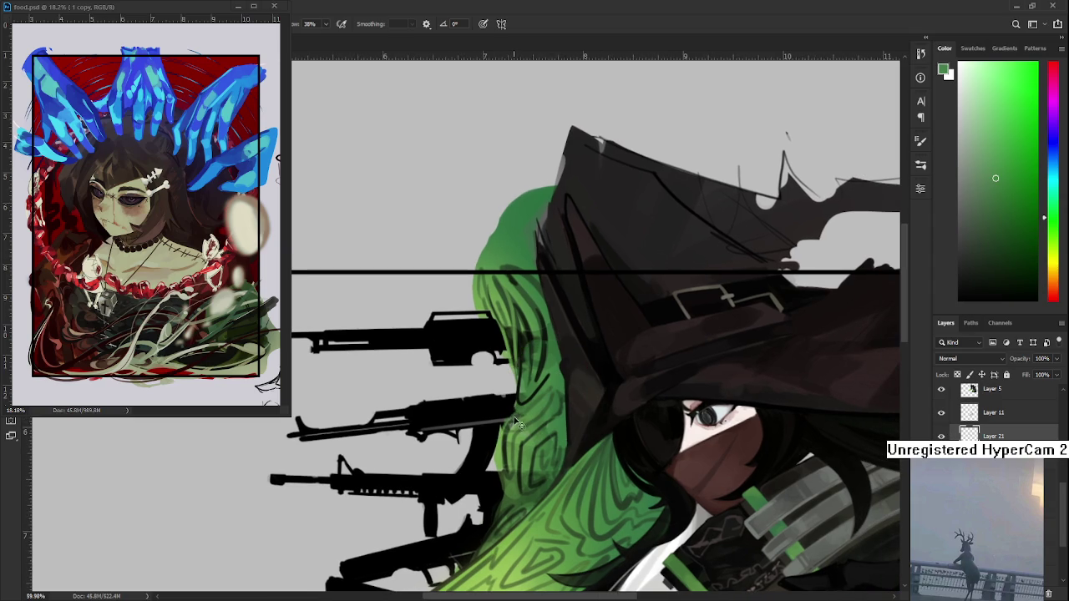
{"action": "left_click", "coordinate": [505, 447], "text": "alt"}
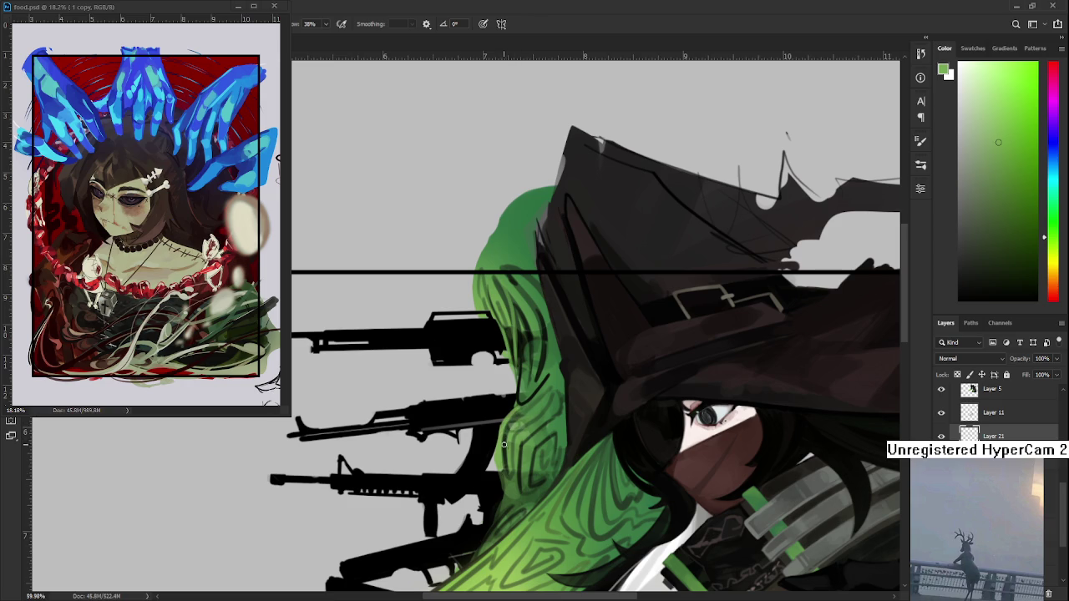
{"action": "left_click", "coordinate": [513, 483], "text": "alt"}
{"action": "left_click", "coordinate": [504, 472], "text": "alt"}
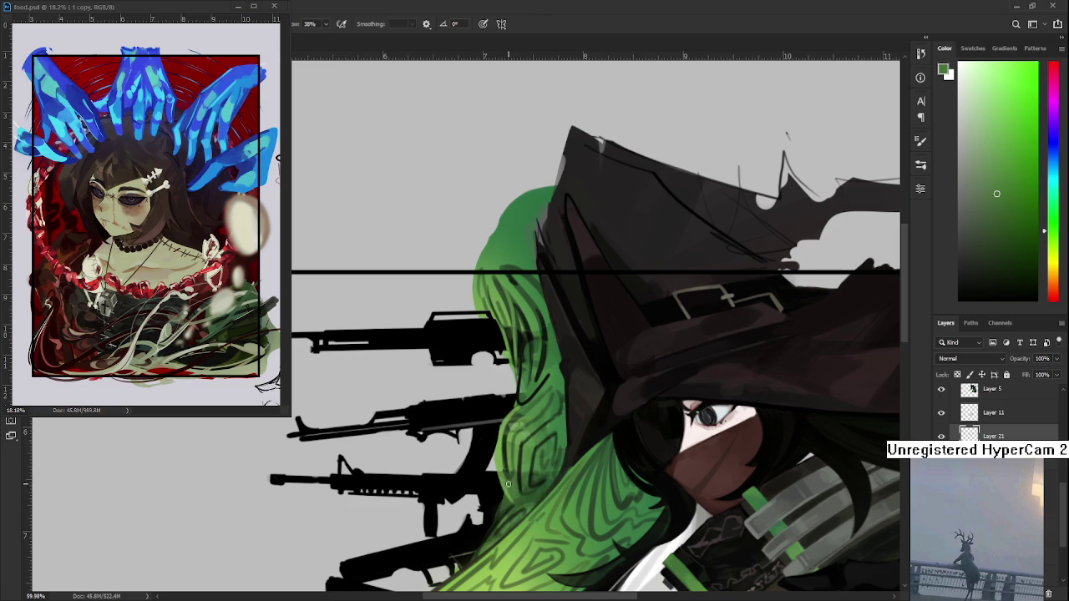
{"action": "left_click", "coordinate": [504, 474], "text": "alt"}
{"action": "left_click", "coordinate": [544, 378], "text": "alt"}
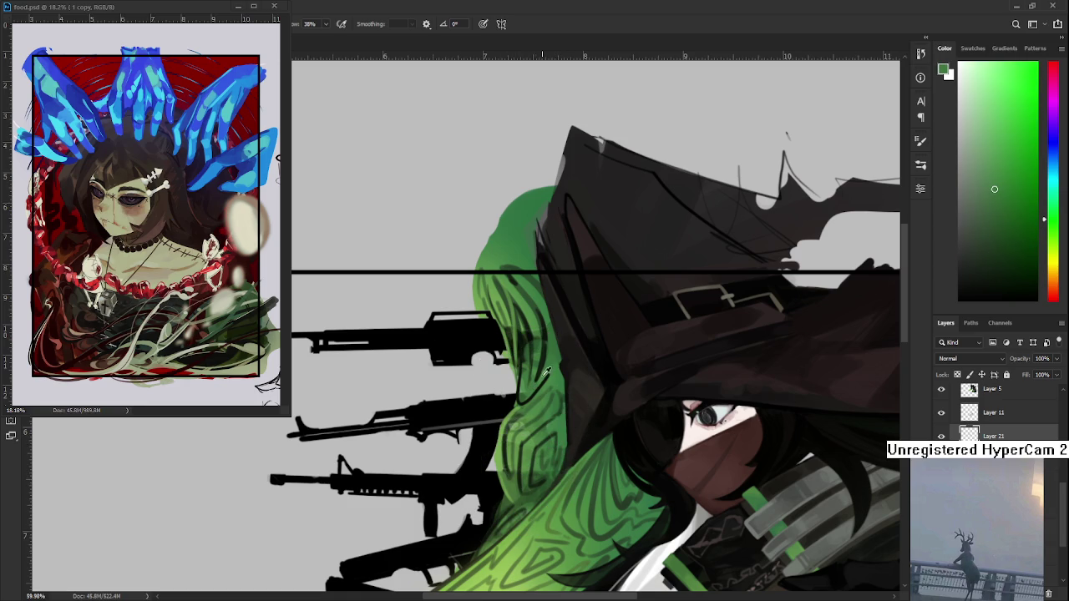
{"action": "left_click", "coordinate": [545, 374], "text": "alt"}
{"action": "scroll", "coordinate": [538, 411], "scroll_direction": "down", "scroll_amount": 2}
Step: Zoom the canvas out and in while bringing the food.psd reference window forward
{"action": "scroll", "coordinate": [546, 347], "scroll_direction": "down", "scroll_amount": 2}
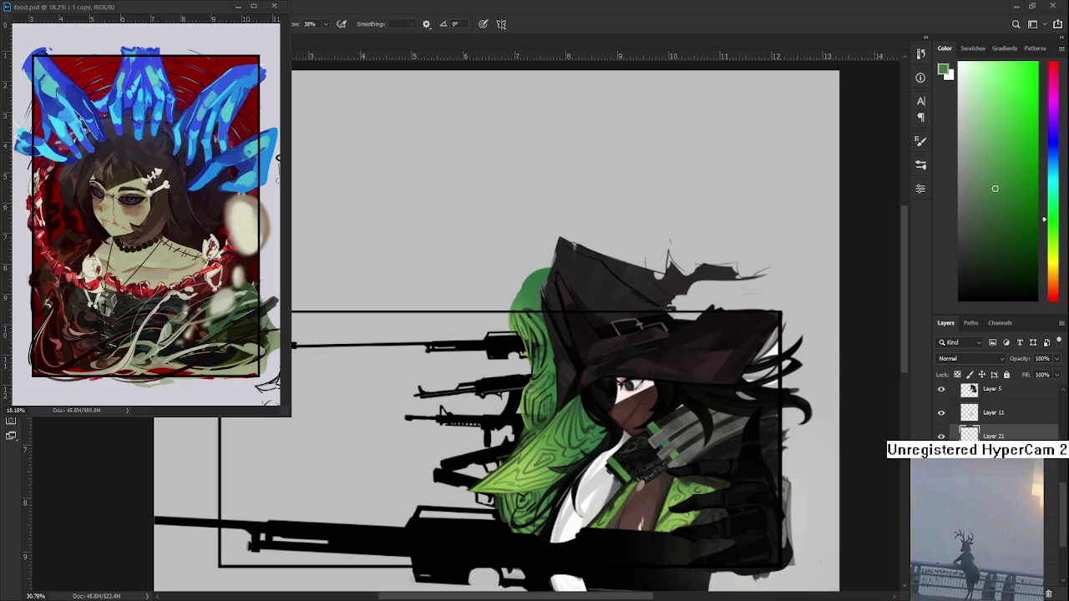
{"action": "scroll", "coordinate": [150, 242], "scroll_direction": "up", "scroll_amount": 2}
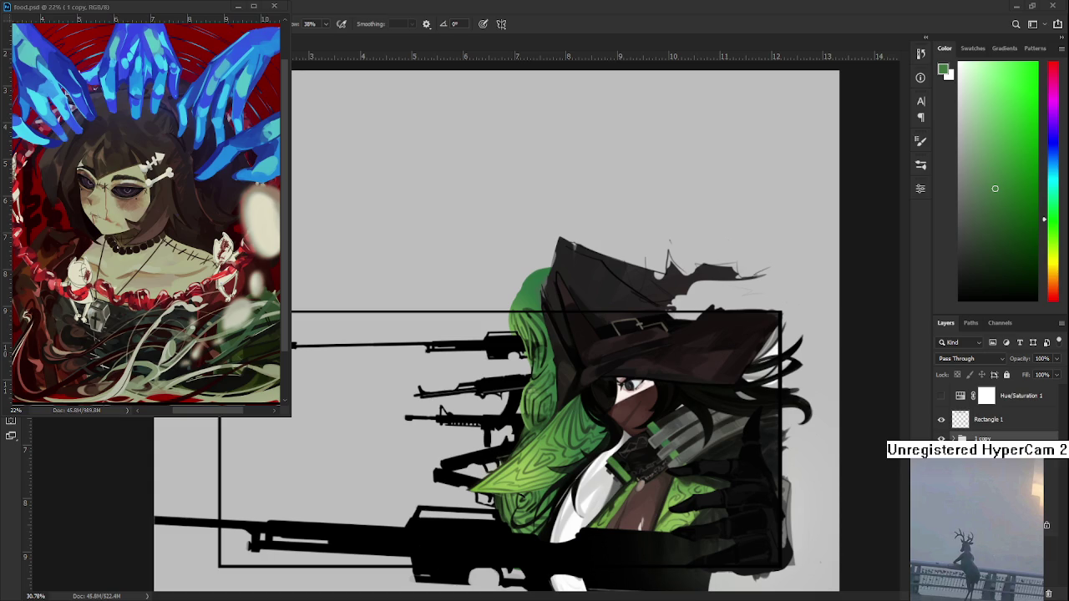
{"action": "scroll", "coordinate": [148, 325], "scroll_direction": "down", "scroll_amount": 3}
Step: Zoom the food.psd reference to 24.2% and centre the girl's face in view
{"action": "scroll", "coordinate": [149, 285], "scroll_direction": "up", "scroll_amount": 1}
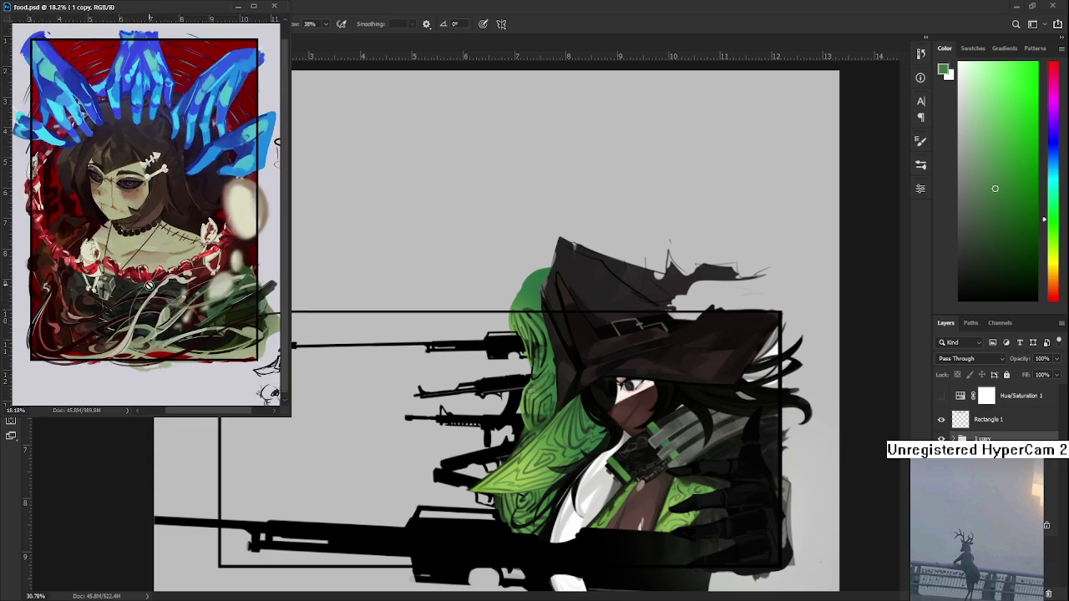
{"action": "scroll", "coordinate": [149, 286], "scroll_direction": "up", "scroll_amount": 3}
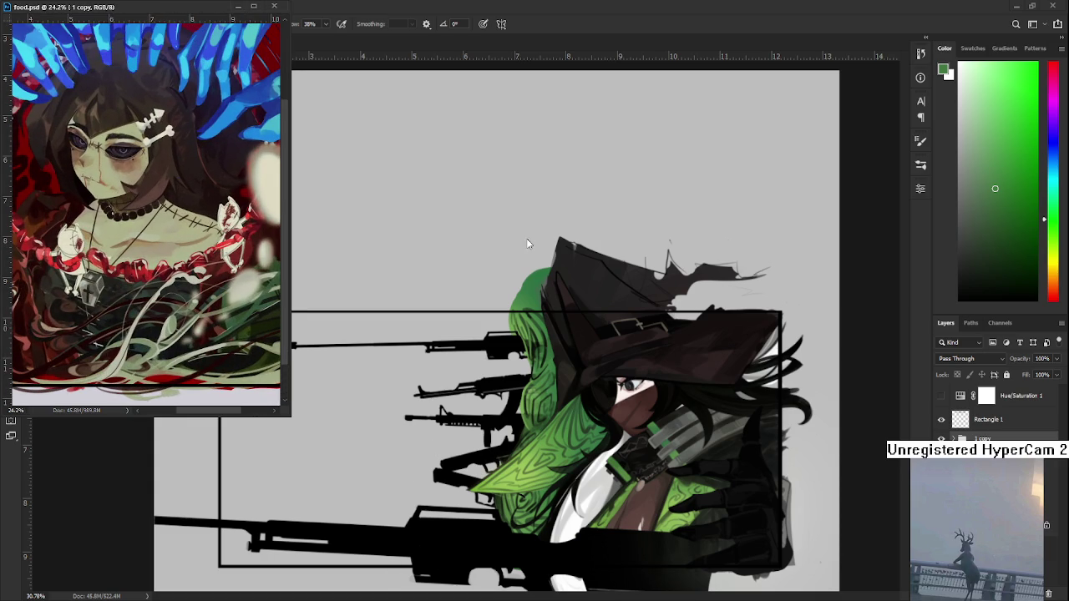
{"action": "left_click_drag", "start_coordinate": [121, 229], "coordinate": [127, 245]}
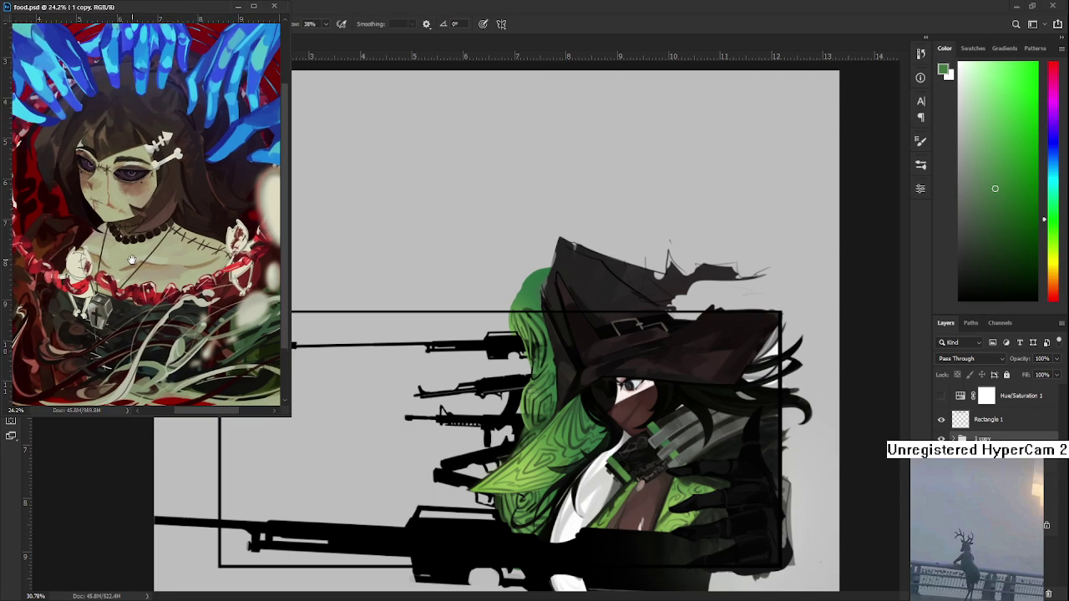
Step: Adjust the zoom on the witch canvas to bring it back into focus
{"action": "scroll", "coordinate": [445, 410], "scroll_direction": "up", "scroll_amount": 2}
{"action": "scroll", "coordinate": [446, 410], "scroll_direction": "up", "scroll_amount": 1}
{"action": "scroll", "coordinate": [445, 410], "scroll_direction": "down", "scroll_amount": 1}
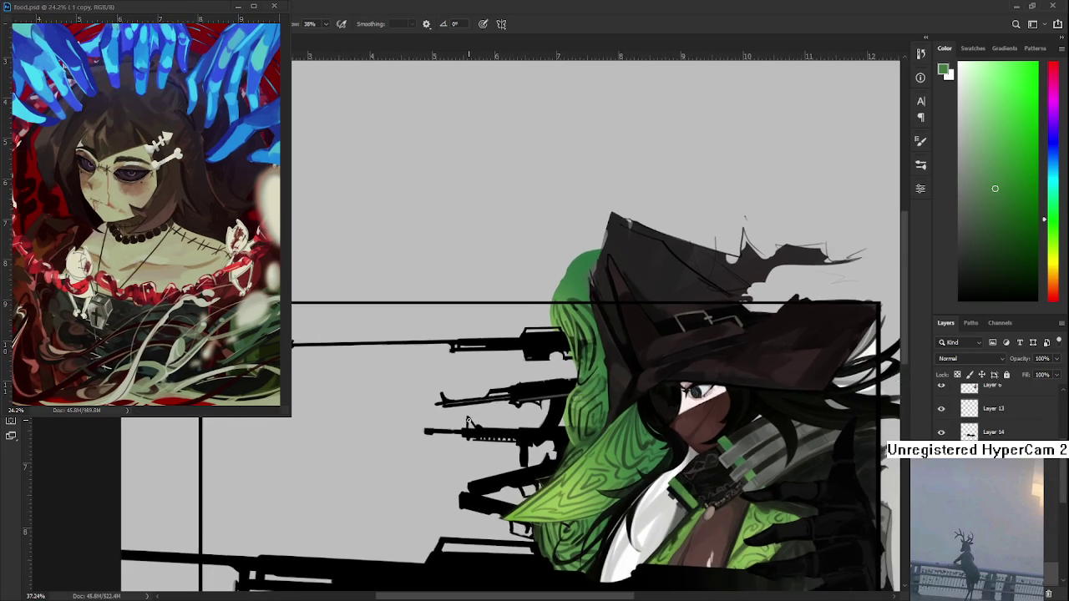
{"action": "scroll", "coordinate": [445, 409], "scroll_direction": "down", "scroll_amount": 1}
{"action": "scroll", "coordinate": [461, 413], "scroll_direction": "down", "scroll_amount": 1}
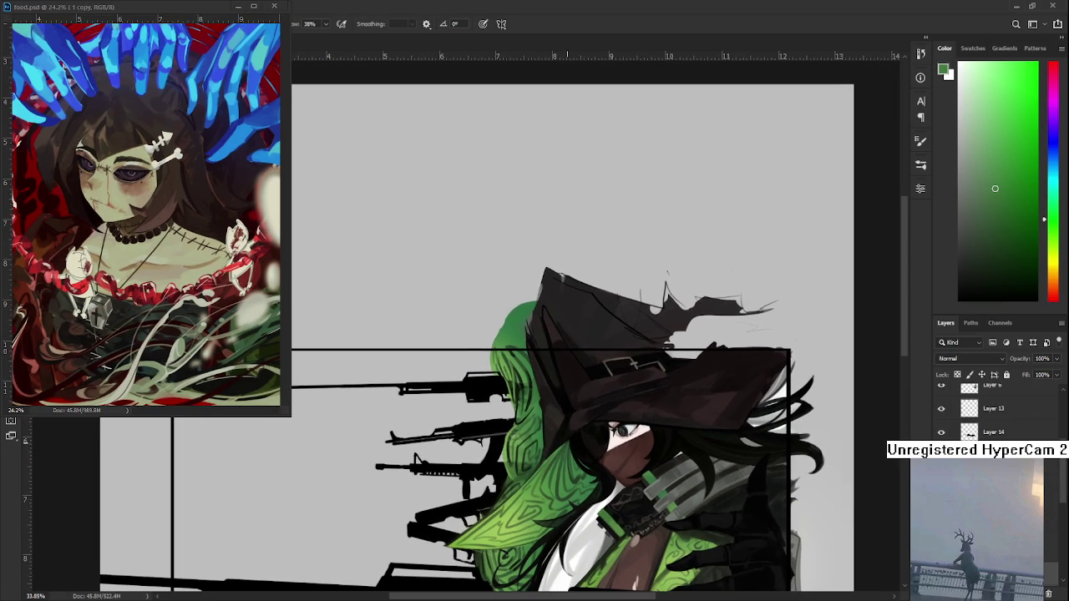
Step: Sample lighter and darker greens from the lower hair to paint dark swirling strands
{"action": "left_click", "coordinate": [539, 402], "text": "alt"}
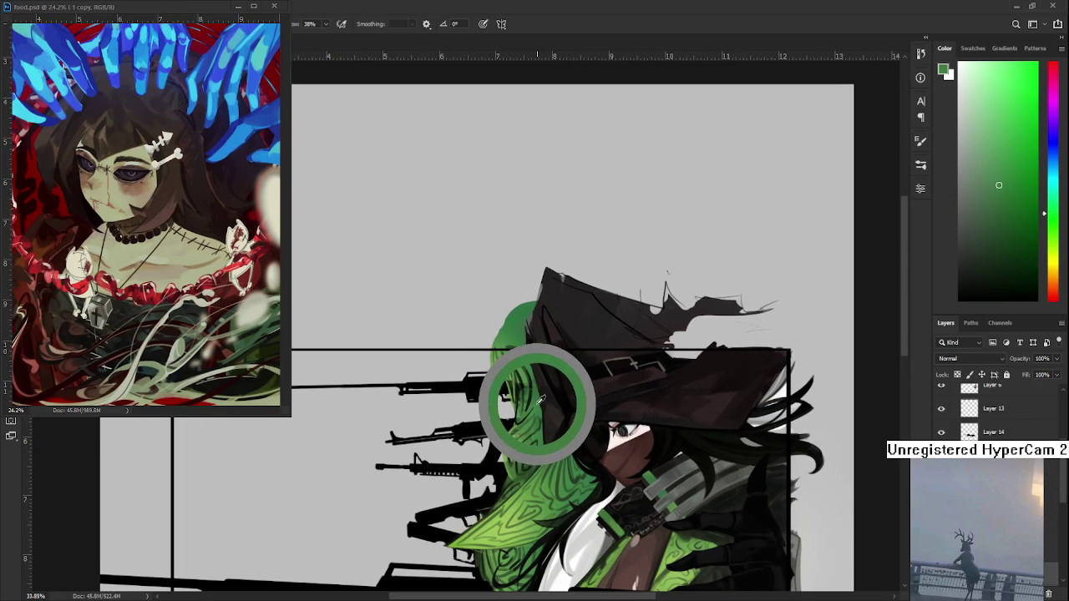
{"action": "left_click_drag", "start_coordinate": [540, 402], "coordinate": [510, 443]}
{"action": "left_click", "coordinate": [543, 413], "text": "alt"}
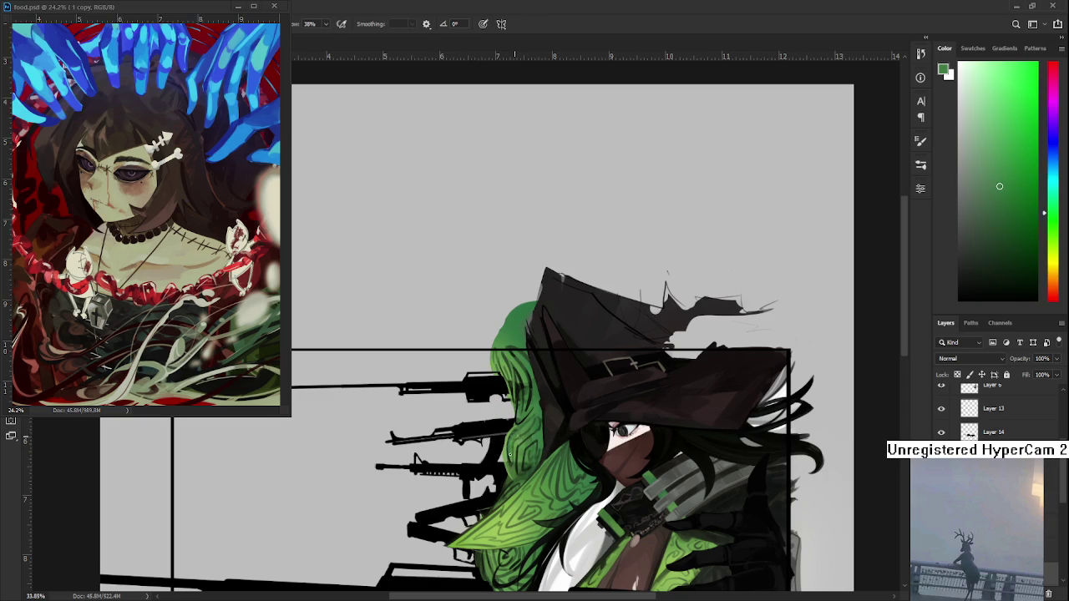
{"action": "left_click", "coordinate": [508, 443], "text": "alt"}
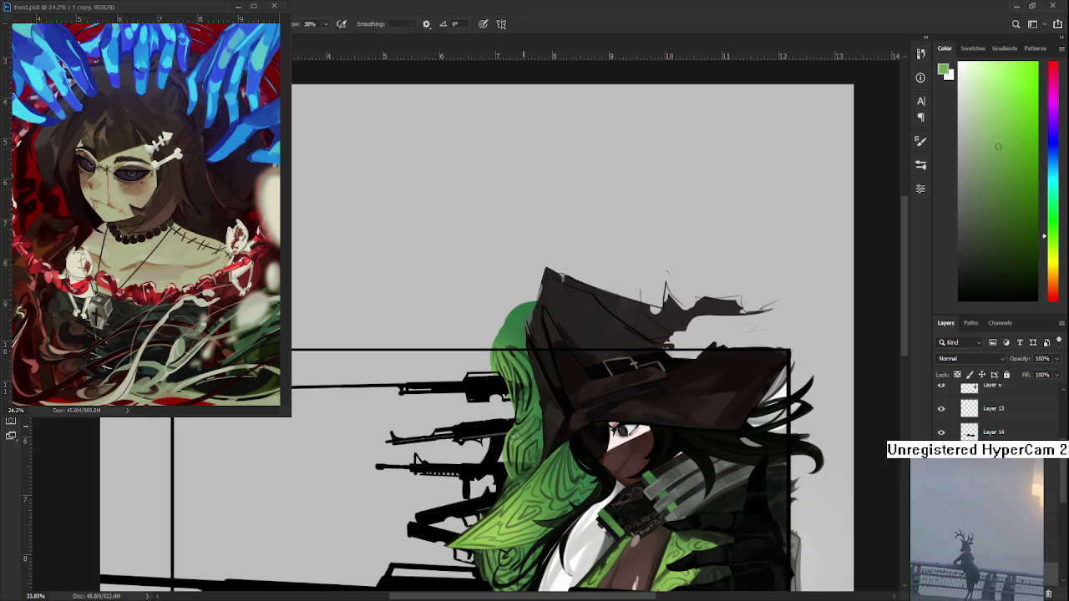
{"action": "left_click", "coordinate": [527, 444], "text": "alt"}
{"action": "mouse_move", "coordinate": [529, 423]}
{"action": "left_mouse_down"}
{"action": "mouse_move", "coordinate": [521, 386]}
{"action": "mouse_move", "coordinate": [525, 421]}
{"action": "left_mouse_up"}
Step: Sample a range of hair greens and paint patterned strands up through the upper hair
{"action": "scroll", "coordinate": [531, 473], "scroll_direction": "down", "scroll_amount": 1}
{"action": "scroll", "coordinate": [551, 473], "scroll_direction": "up", "scroll_amount": 1}
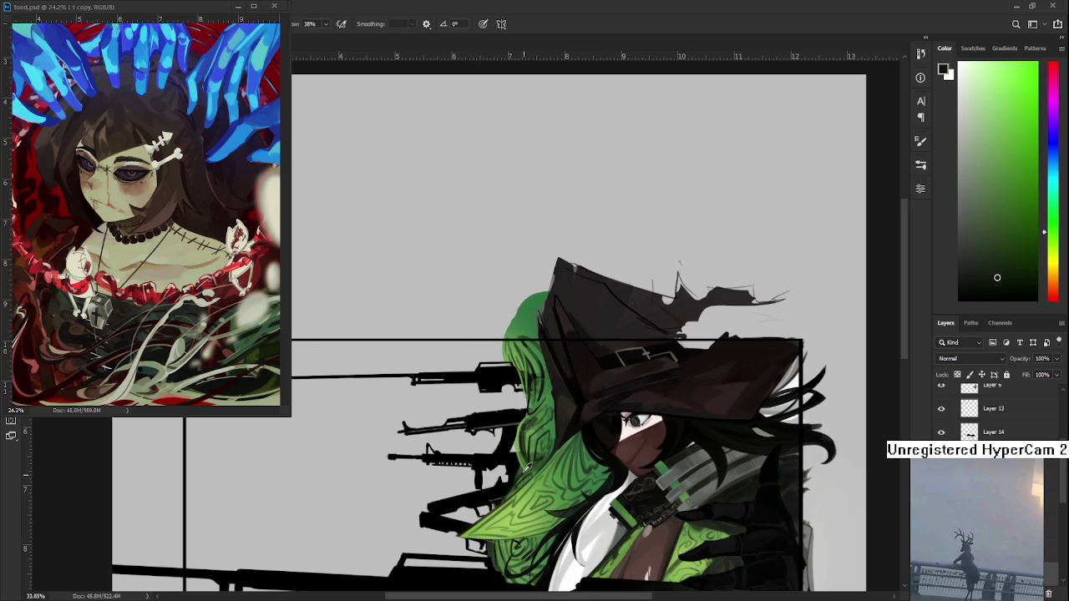
{"action": "left_click", "coordinate": [519, 448], "text": "alt"}
{"action": "left_click_drag", "start_coordinate": [519, 449], "coordinate": [510, 447]}
{"action": "left_click", "coordinate": [523, 470], "text": "alt"}
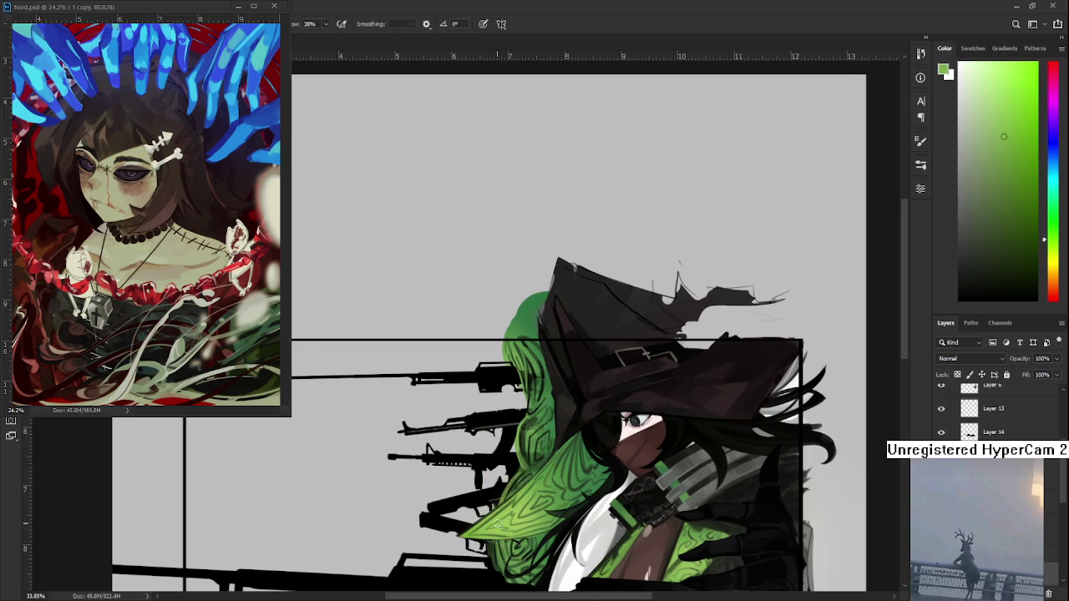
{"action": "left_click", "coordinate": [506, 468], "text": "alt"}
{"action": "left_click", "coordinate": [528, 480], "text": "alt"}
{"action": "left_click", "coordinate": [528, 480], "text": "alt"}
{"action": "scroll", "coordinate": [502, 501], "scroll_direction": "down", "scroll_amount": 2}
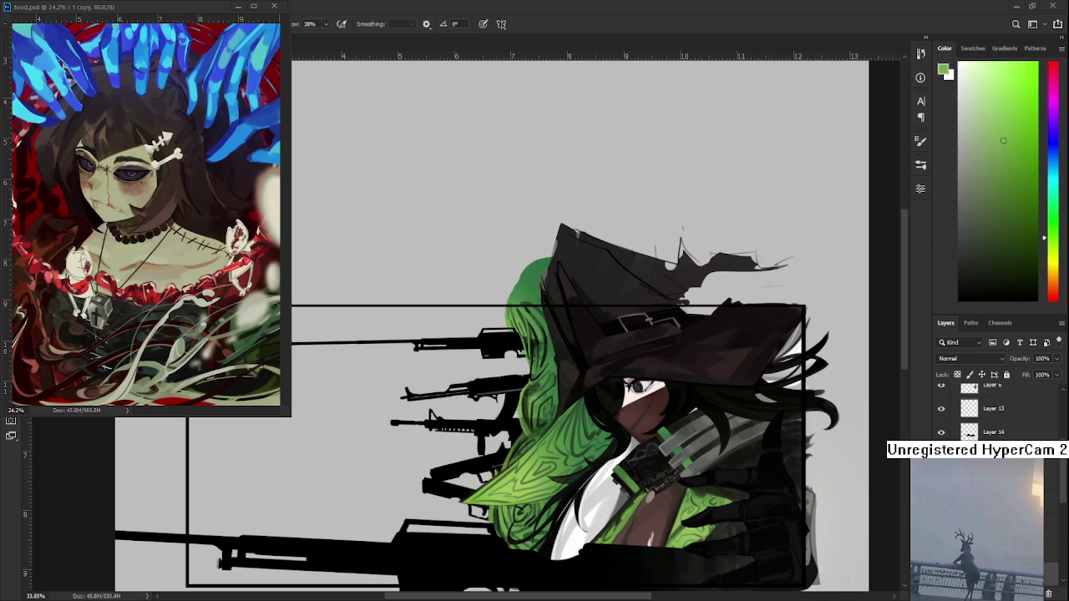
{"action": "scroll", "coordinate": [453, 413], "scroll_direction": "up", "scroll_amount": 3}
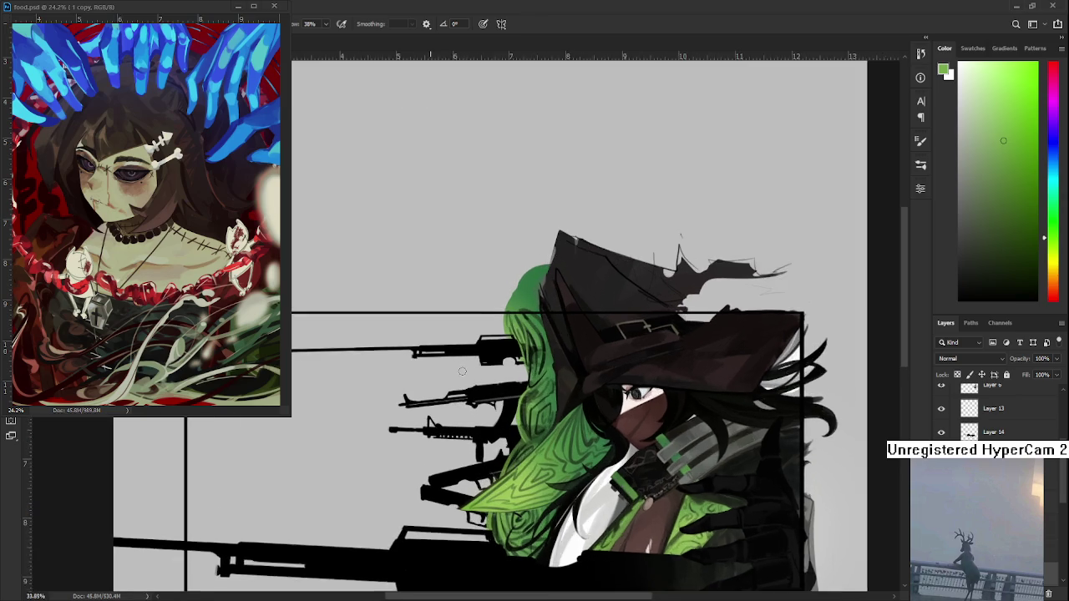
Step: Sample darker and lighter greens along the upper hair beside the hat brim for shading
{"action": "left_click", "coordinate": [508, 395], "text": "alt"}
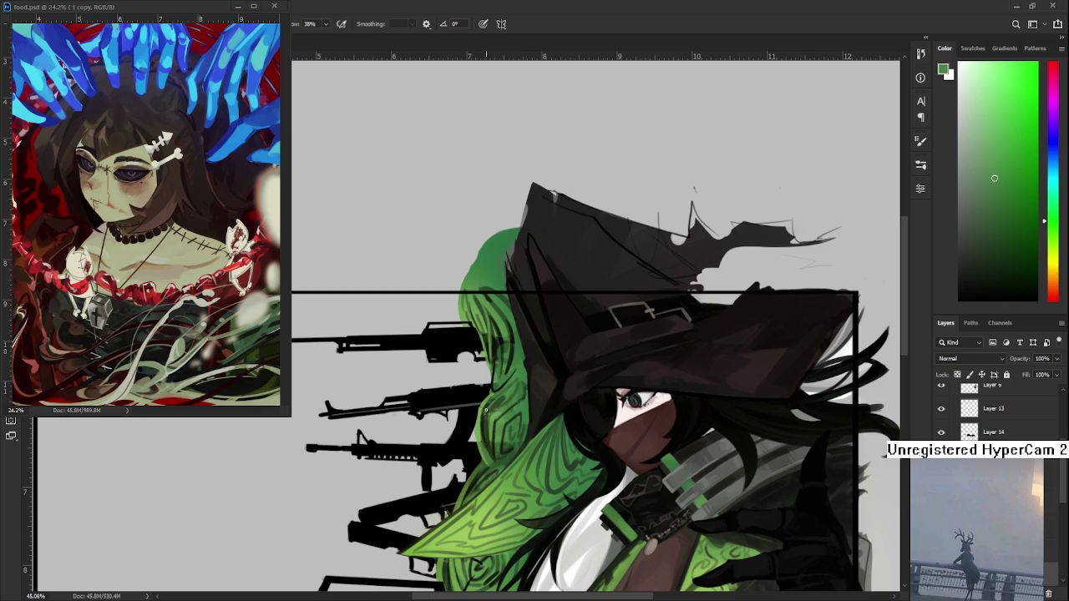
{"action": "left_click_drag", "start_coordinate": [551, 422], "coordinate": [530, 430]}
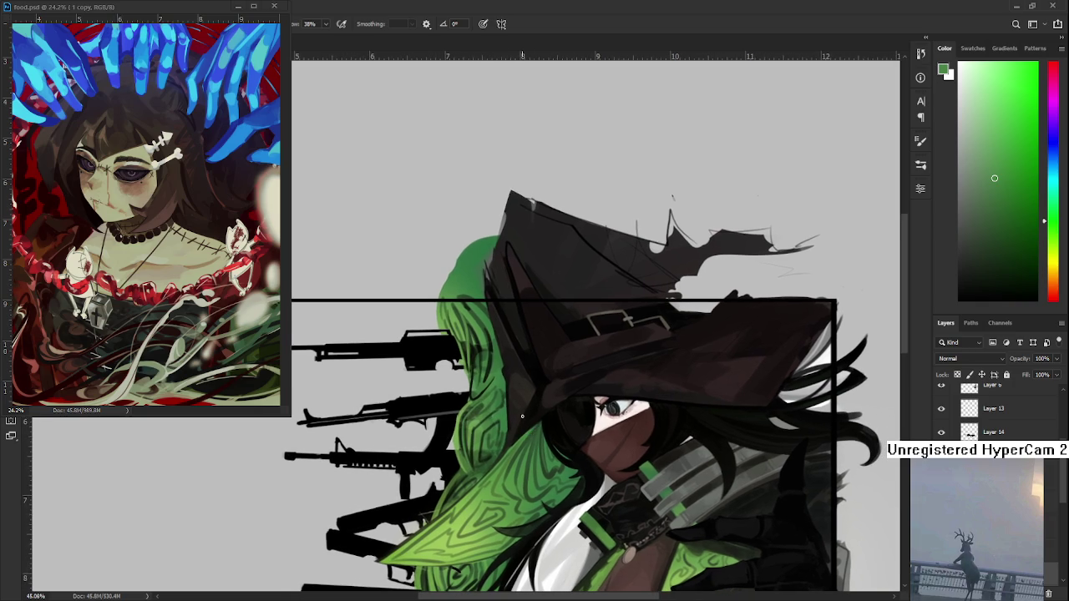
{"action": "left_click", "coordinate": [501, 380], "text": "alt"}
{"action": "left_click_drag", "start_coordinate": [502, 380], "coordinate": [490, 357]}
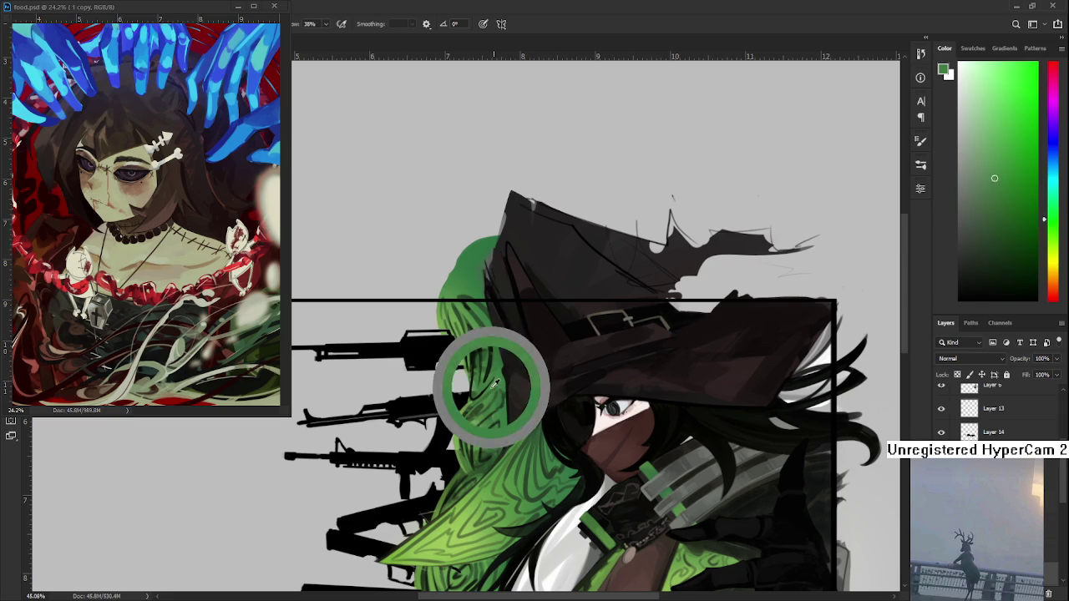
{"action": "left_click_drag", "start_coordinate": [491, 357], "coordinate": [501, 340]}
{"action": "left_click", "coordinate": [487, 346], "text": "alt"}
{"action": "left_click", "coordinate": [492, 342], "text": "alt"}
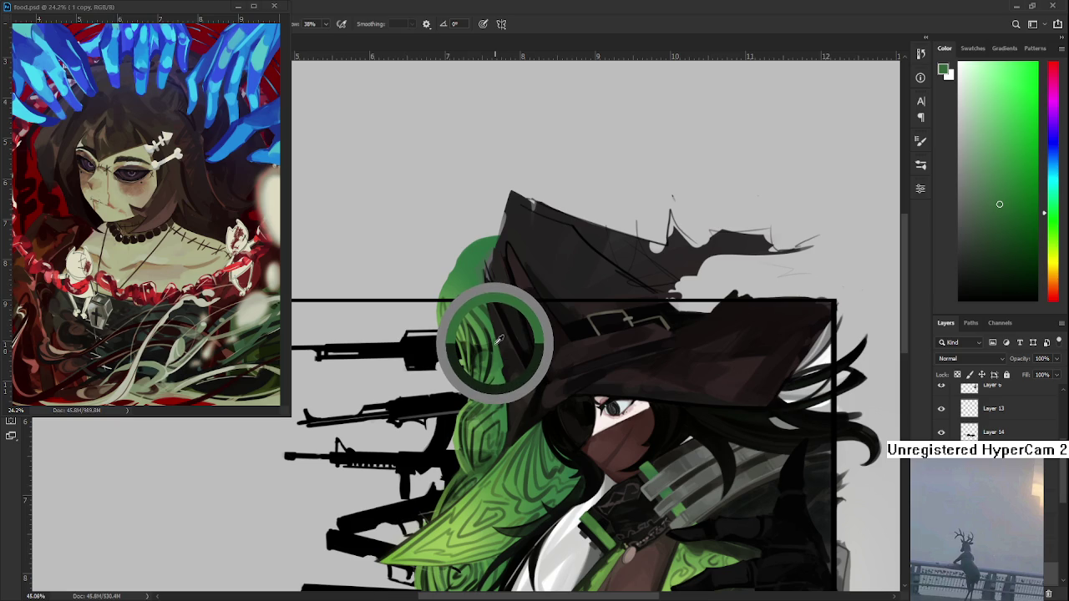
{"action": "left_click_drag", "start_coordinate": [500, 340], "coordinate": [499, 339]}
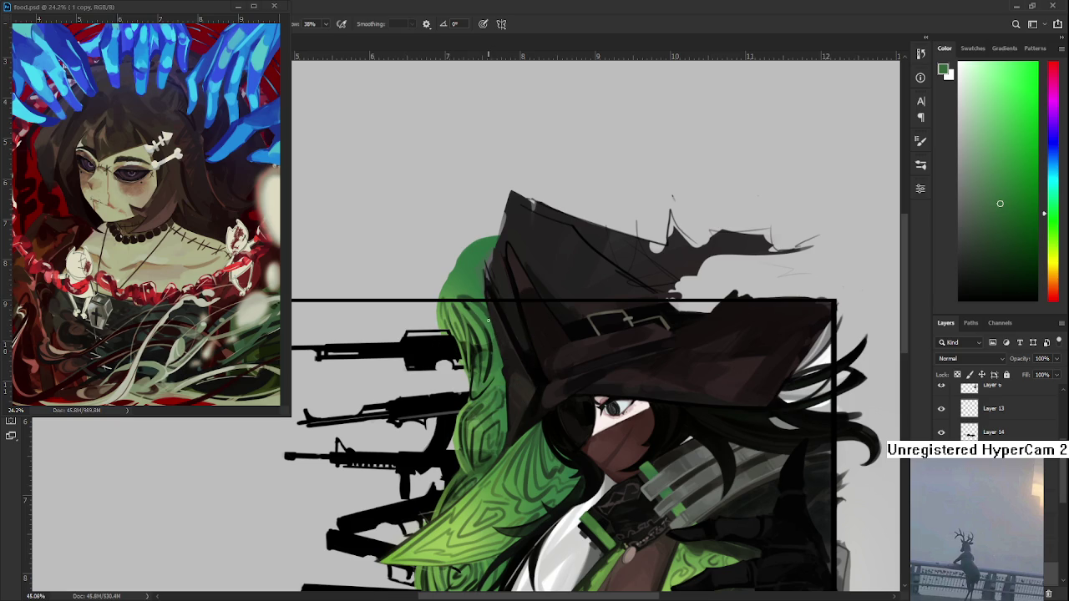
{"action": "left_click", "coordinate": [499, 349], "text": "alt"}
{"action": "left_click", "coordinate": [499, 359], "text": "alt"}
{"action": "left_click", "coordinate": [499, 361], "text": "alt"}
{"action": "left_click", "coordinate": [498, 364], "text": "alt"}
Step: Sample a dark tone from the upper hair to continue the strand lines
{"action": "left_click", "coordinate": [472, 372], "text": "alt"}
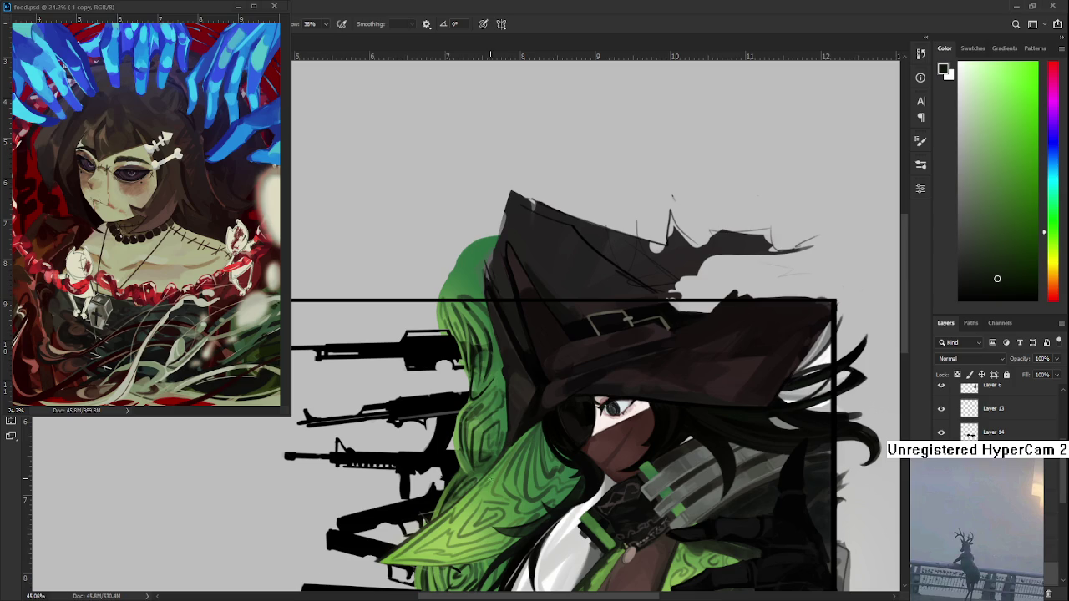
Step: Zoom in and sample a mid green from the hair, testing darker and lighter shades
{"action": "scroll", "coordinate": [504, 355], "scroll_direction": "down", "scroll_amount": 2}
{"action": "left_click", "coordinate": [503, 355], "text": "alt"}
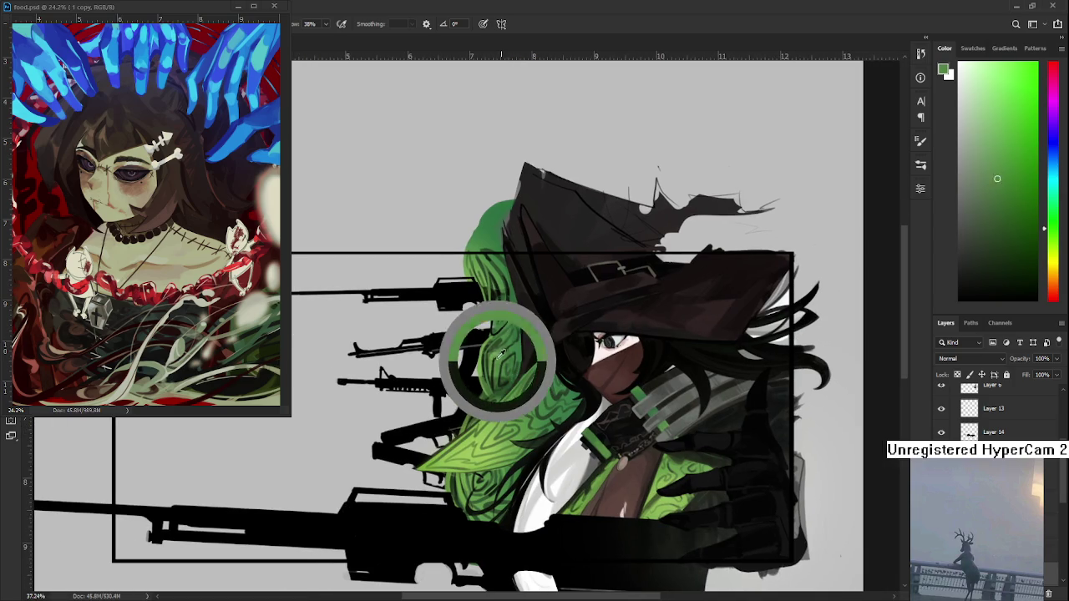
{"action": "left_click_drag", "start_coordinate": [501, 355], "coordinate": [496, 354]}
{"action": "scroll", "coordinate": [498, 378], "scroll_direction": "up", "scroll_amount": 4}
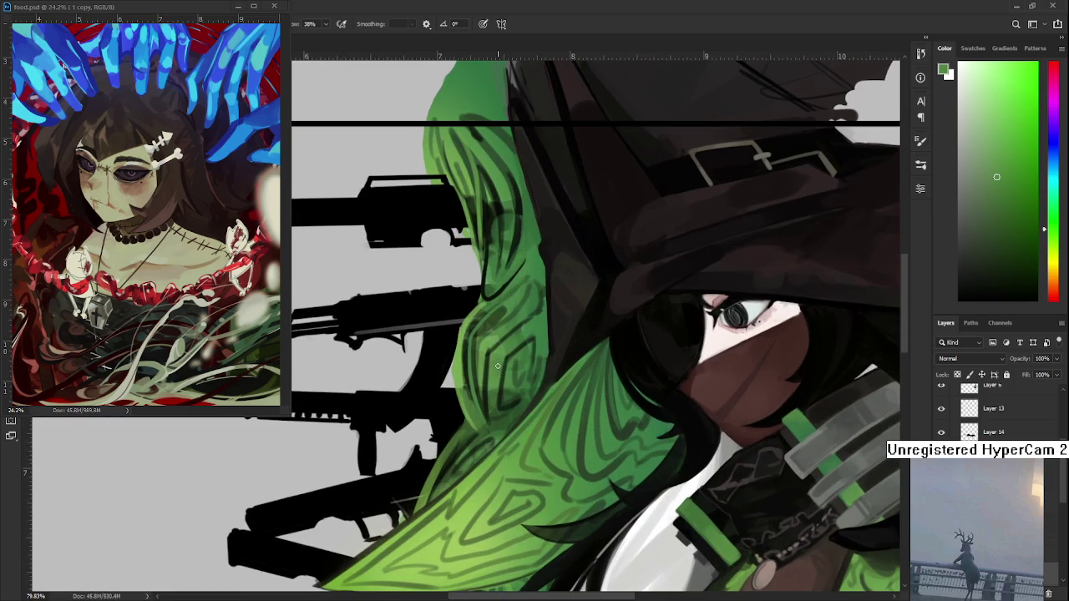
{"action": "left_click", "coordinate": [461, 358], "text": "alt"}
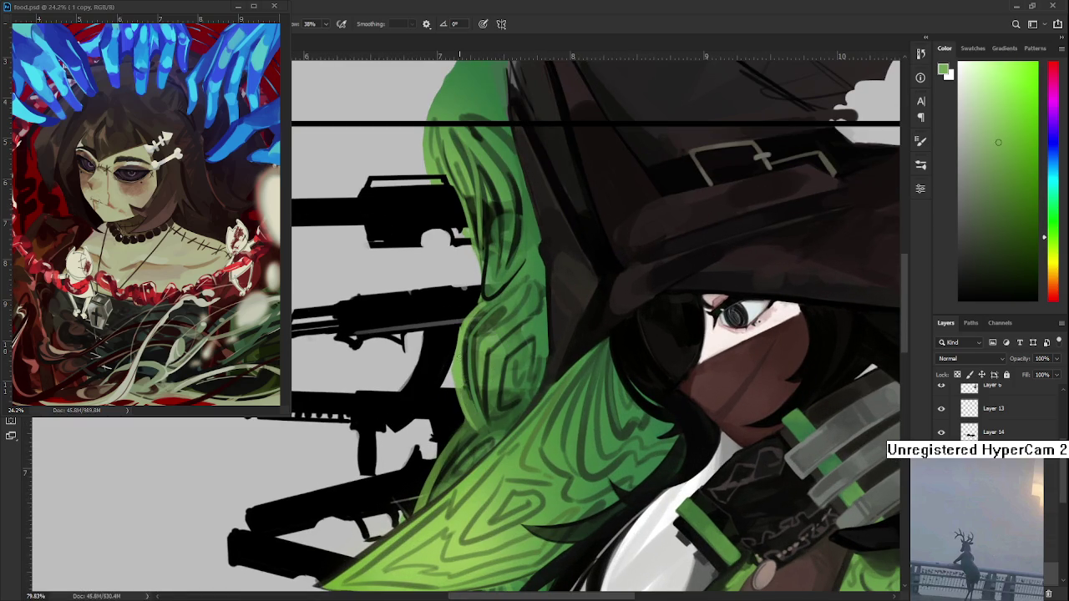
{"action": "left_click", "coordinate": [469, 348], "text": "alt"}
{"action": "left_click", "coordinate": [468, 389], "text": "alt"}
{"action": "left_click", "coordinate": [464, 382], "text": "alt"}
{"action": "scroll", "coordinate": [460, 376], "scroll_direction": "down", "scroll_amount": 3}
{"action": "scroll", "coordinate": [460, 376], "scroll_direction": "down", "scroll_amount": 3}
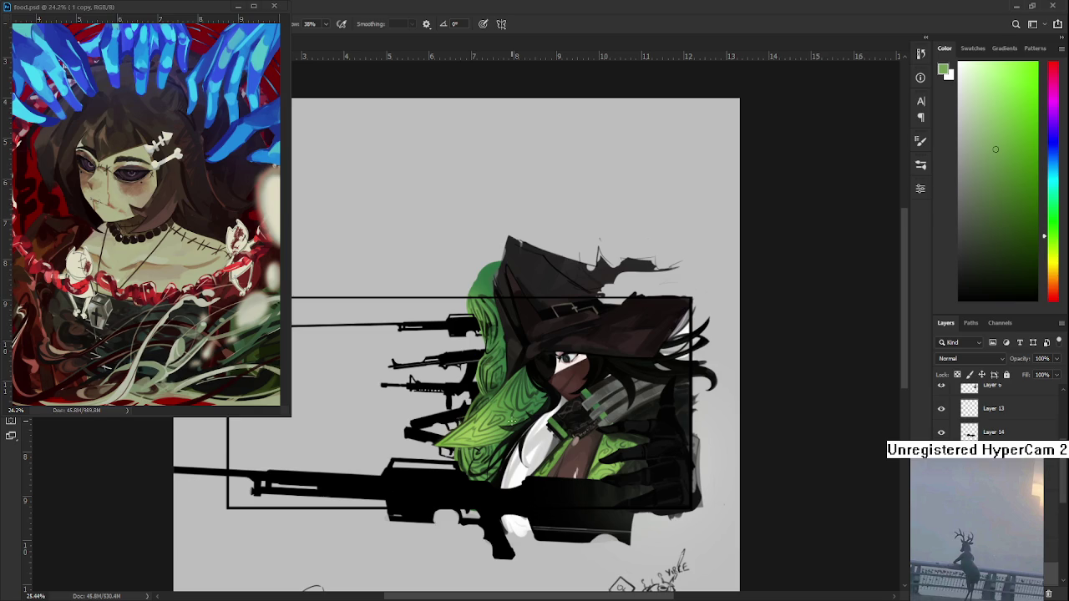
Step: Sample near-black from the dark hat, shift the view, then resample the hair green
{"action": "scroll", "coordinate": [512, 422], "scroll_direction": "up", "scroll_amount": 5}
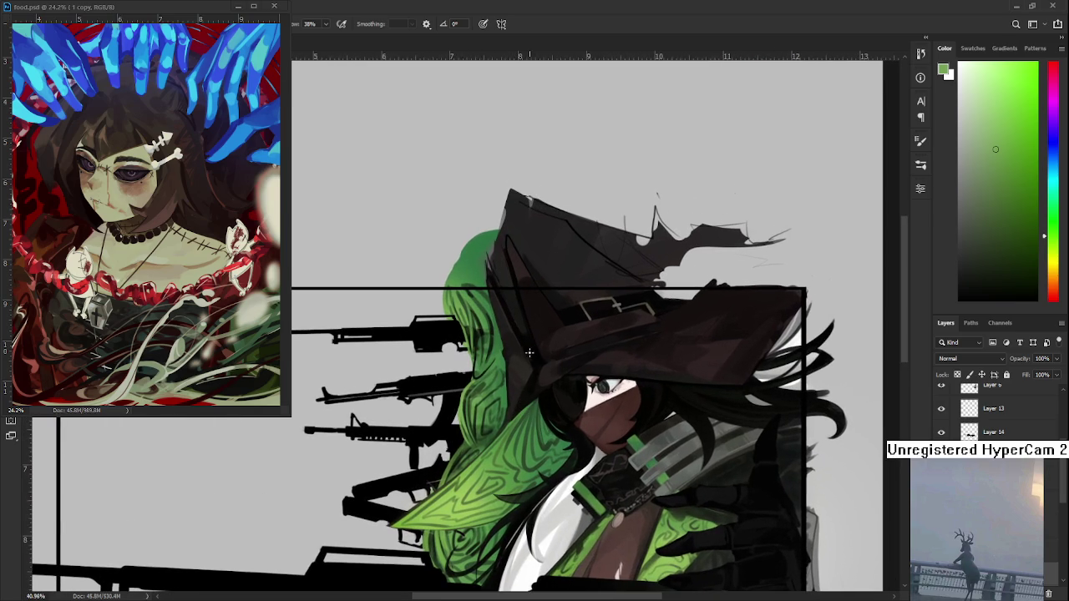
{"action": "left_click", "coordinate": [511, 370], "text": "alt"}
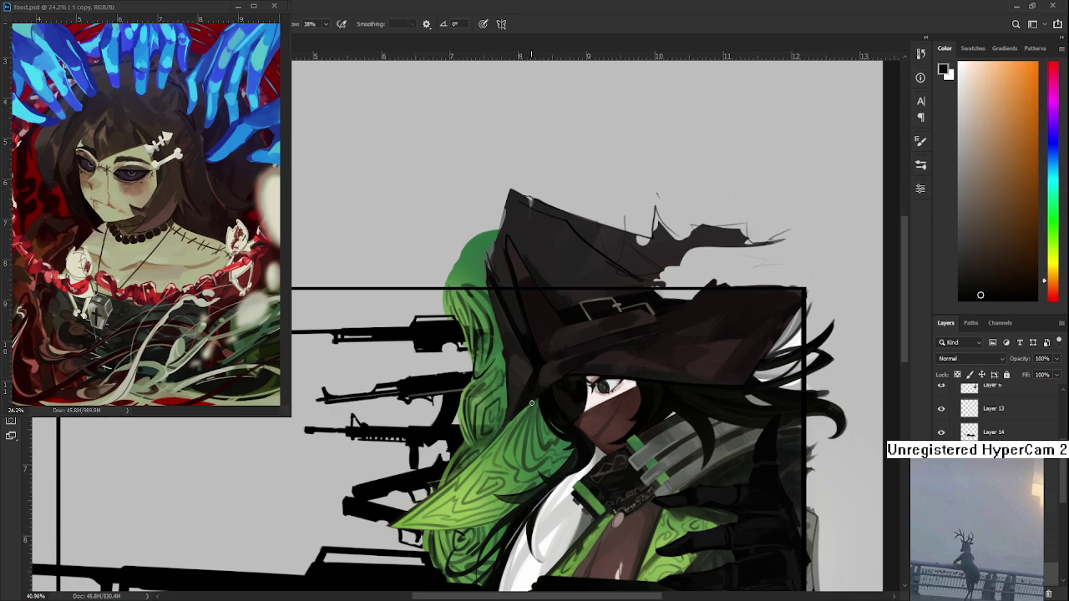
{"action": "left_click_drag", "start_coordinate": [518, 444], "coordinate": [560, 400]}
{"action": "scroll", "coordinate": [526, 451], "scroll_direction": "down", "scroll_amount": 2}
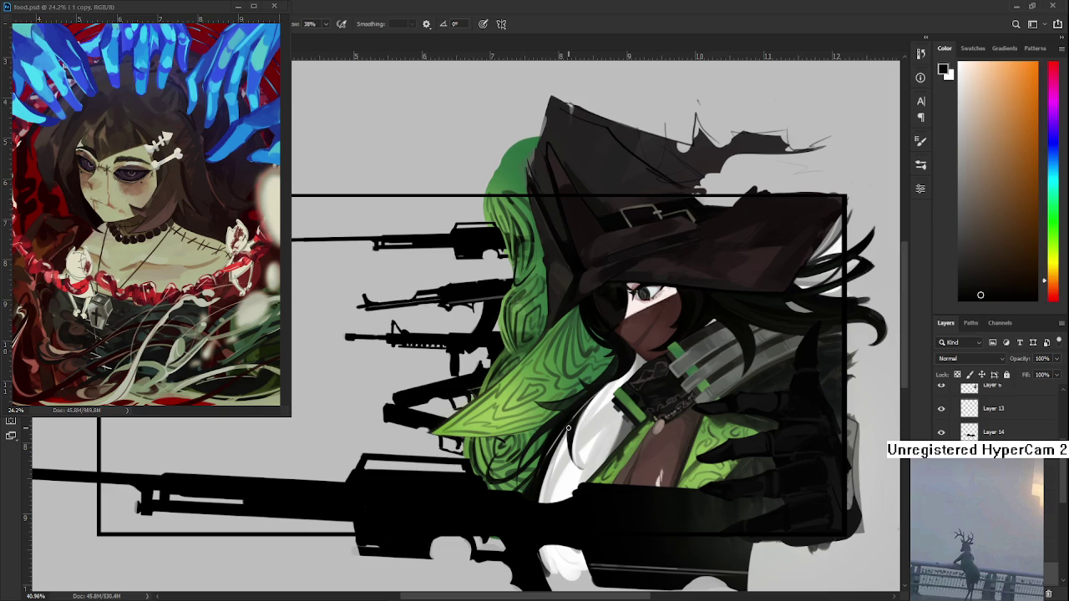
{"action": "left_click", "coordinate": [481, 450], "text": "alt"}
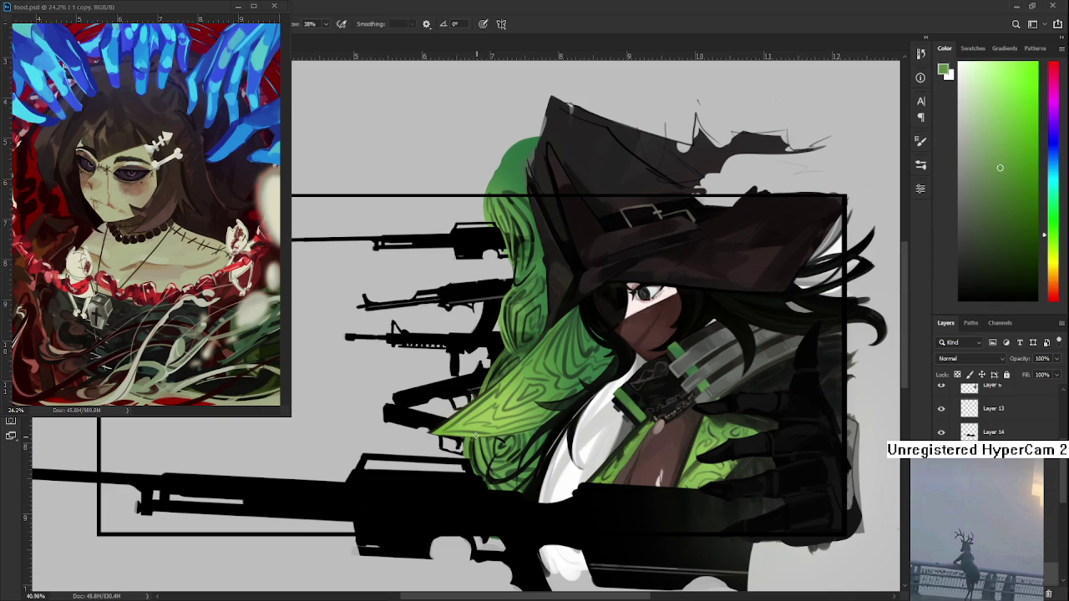
Step: Sample greens from the lower hair, reposition the view, and eyedrop the hair's dark line colour
{"action": "left_click", "coordinate": [474, 451], "text": "alt"}
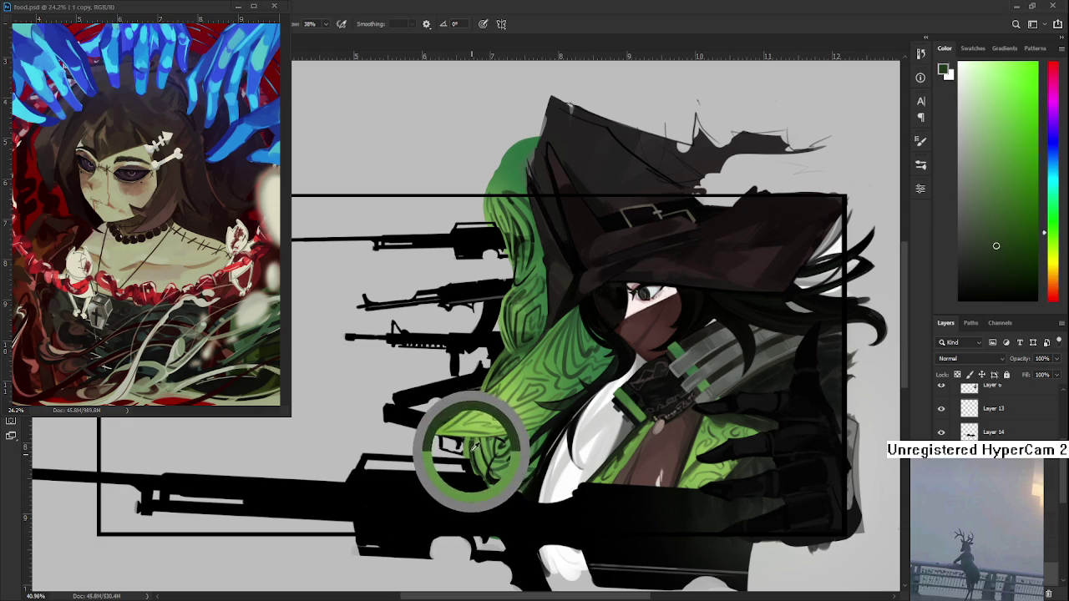
{"action": "mouse_move", "coordinate": [473, 451]}
{"action": "left_mouse_down"}
{"action": "mouse_move", "coordinate": [485, 442]}
{"action": "mouse_move", "coordinate": [470, 441]}
{"action": "left_mouse_up"}
{"action": "left_click", "coordinate": [482, 449], "text": "alt"}
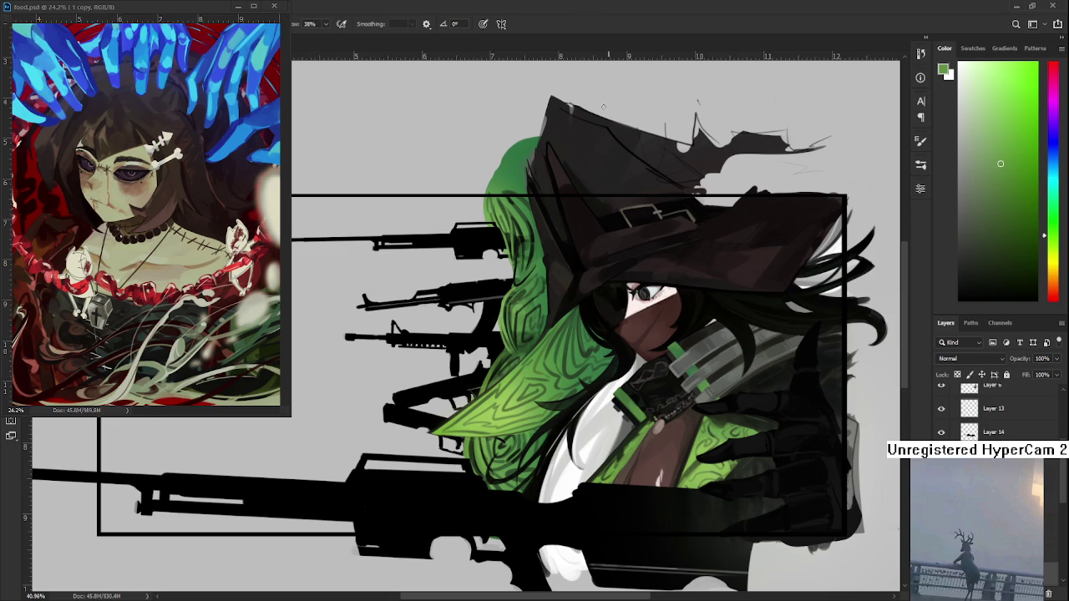
{"action": "scroll", "coordinate": [625, 187], "scroll_direction": "down", "scroll_amount": 3}
{"action": "scroll", "coordinate": [625, 187], "scroll_direction": "up", "scroll_amount": 3}
{"action": "left_click_drag", "start_coordinate": [603, 320], "coordinate": [584, 410]}
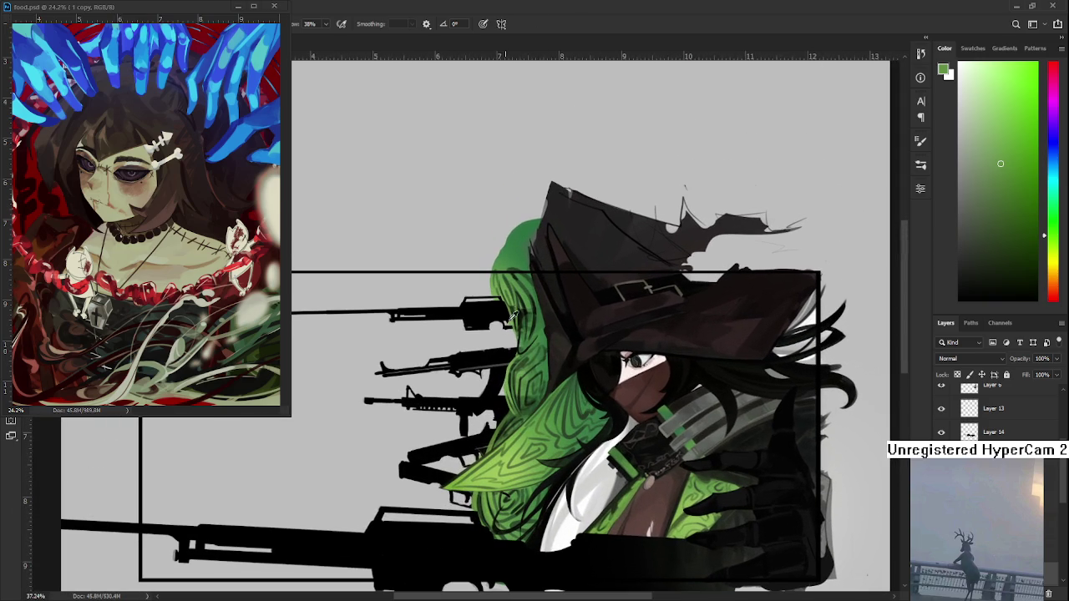
{"action": "left_click_drag", "start_coordinate": [534, 299], "coordinate": [533, 299]}
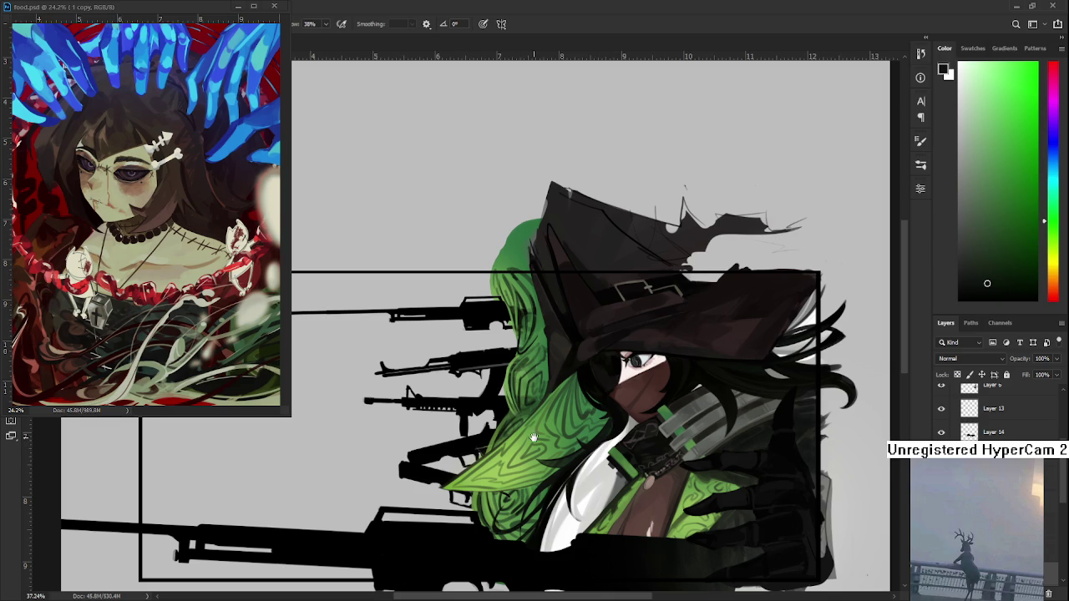
Step: Sample the hair green and paint a dark stroke down the hair's left edge beside the guns
{"action": "scroll", "coordinate": [532, 429], "scroll_direction": "down", "scroll_amount": 2}
{"action": "scroll", "coordinate": [560, 238], "scroll_direction": "down", "scroll_amount": 1}
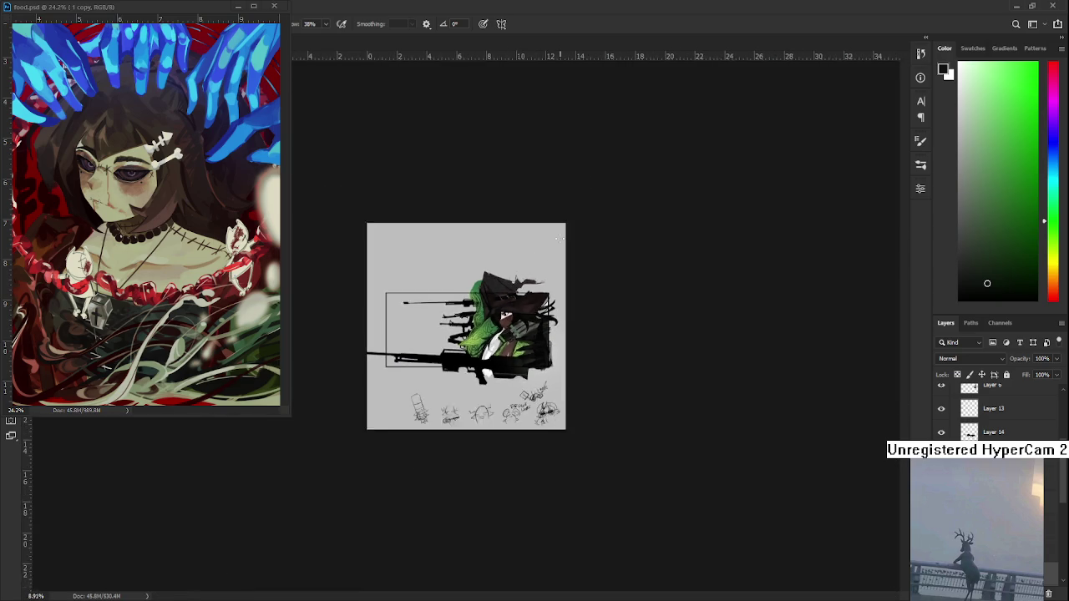
{"action": "scroll", "coordinate": [482, 264], "scroll_direction": "up", "scroll_amount": 4}
{"action": "left_click_drag", "start_coordinate": [482, 264], "coordinate": [484, 358]}
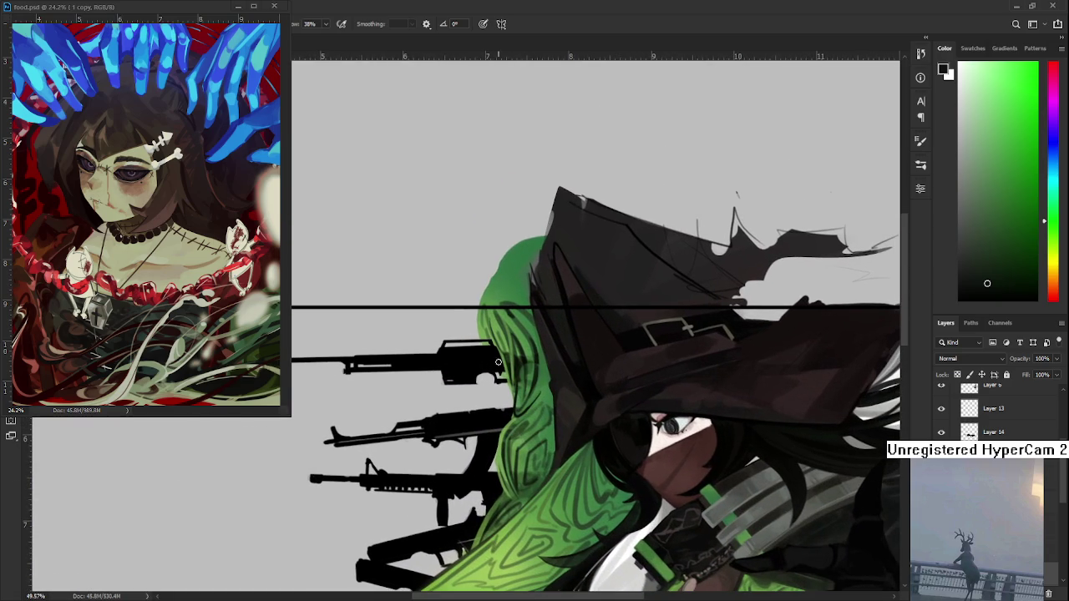
{"action": "left_click", "coordinate": [515, 362], "text": "alt"}
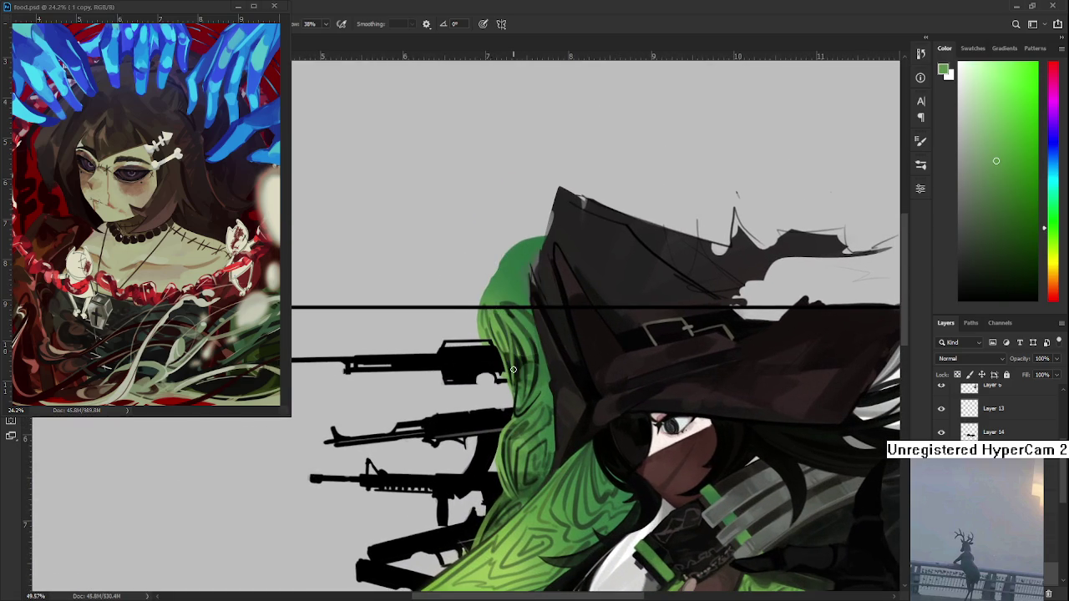
{"action": "scroll", "coordinate": [517, 367], "scroll_direction": "up", "scroll_amount": 2}
{"action": "left_click_drag", "start_coordinate": [512, 331], "coordinate": [515, 443]}
{"action": "scroll", "coordinate": [515, 444], "scroll_direction": "down", "scroll_amount": 3}
{"action": "scroll", "coordinate": [510, 417], "scroll_direction": "down", "scroll_amount": 1}
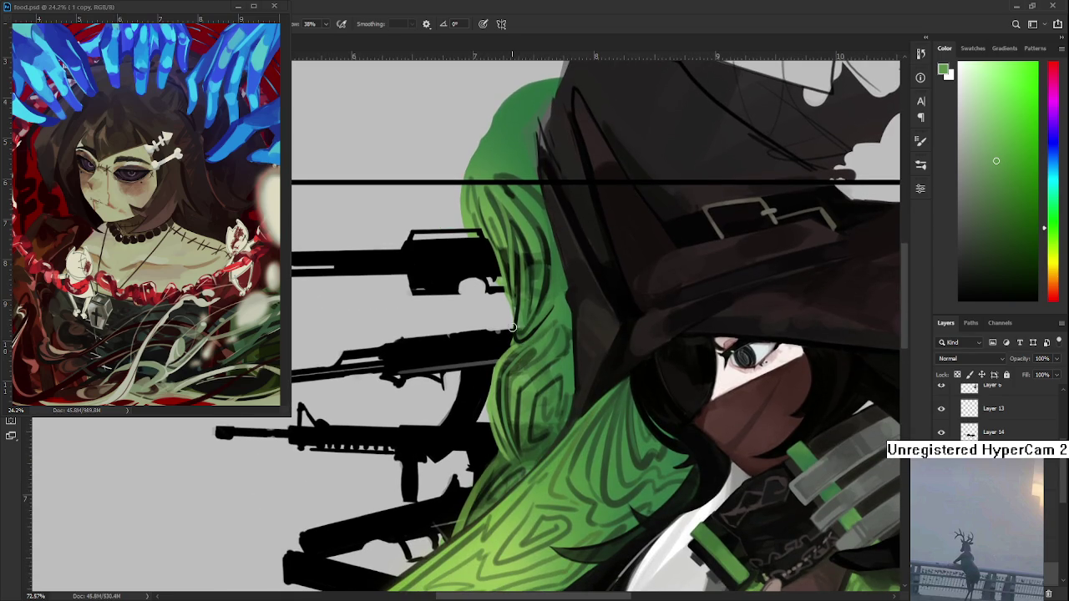
{"action": "scroll", "coordinate": [497, 401], "scroll_direction": "down", "scroll_amount": 2}
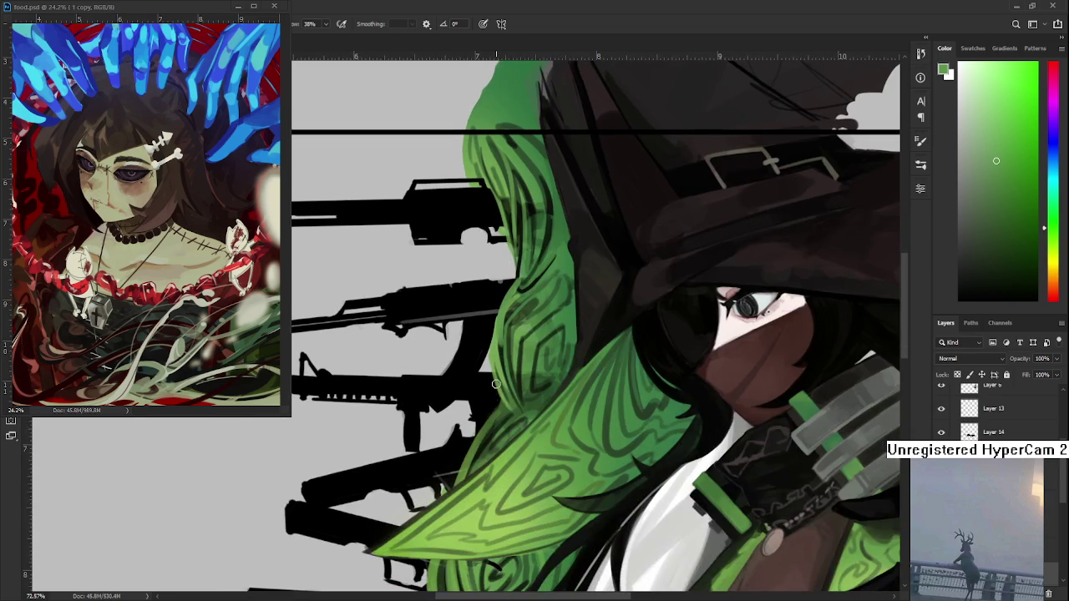
{"action": "left_click_drag", "start_coordinate": [472, 463], "coordinate": [490, 372]}
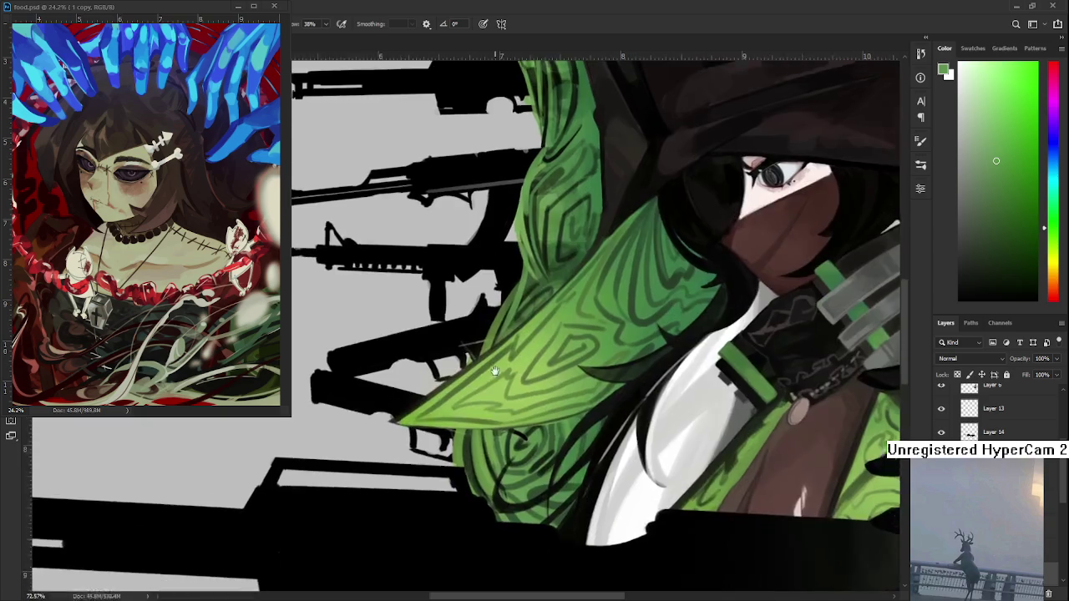
{"action": "left_click_drag", "start_coordinate": [455, 483], "coordinate": [466, 434]}
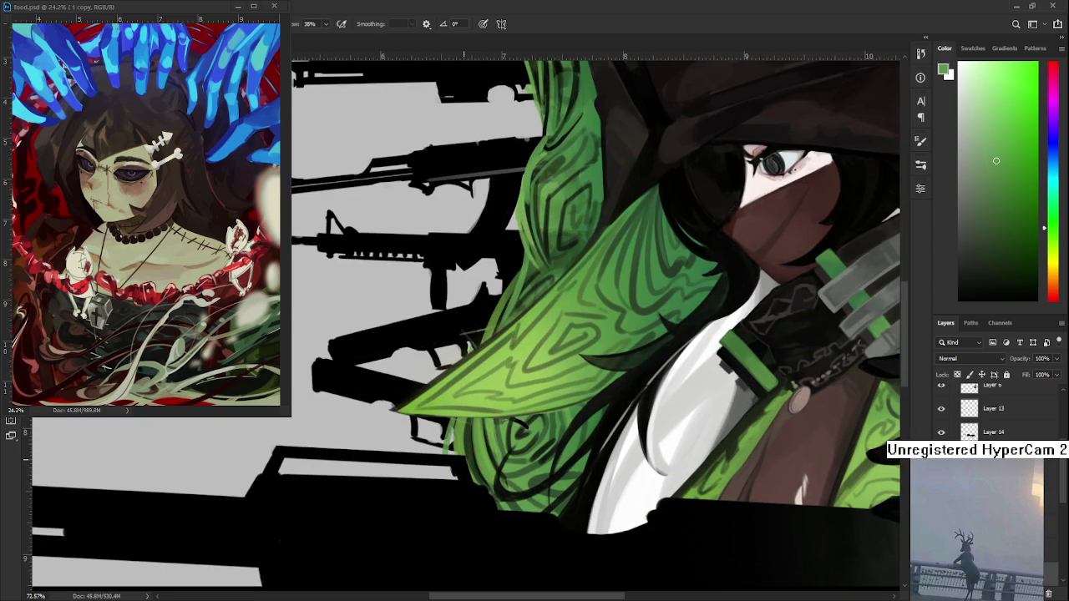
{"action": "scroll", "coordinate": [468, 455], "scroll_direction": "down", "scroll_amount": 3}
{"action": "scroll", "coordinate": [472, 458], "scroll_direction": "down", "scroll_amount": 2}
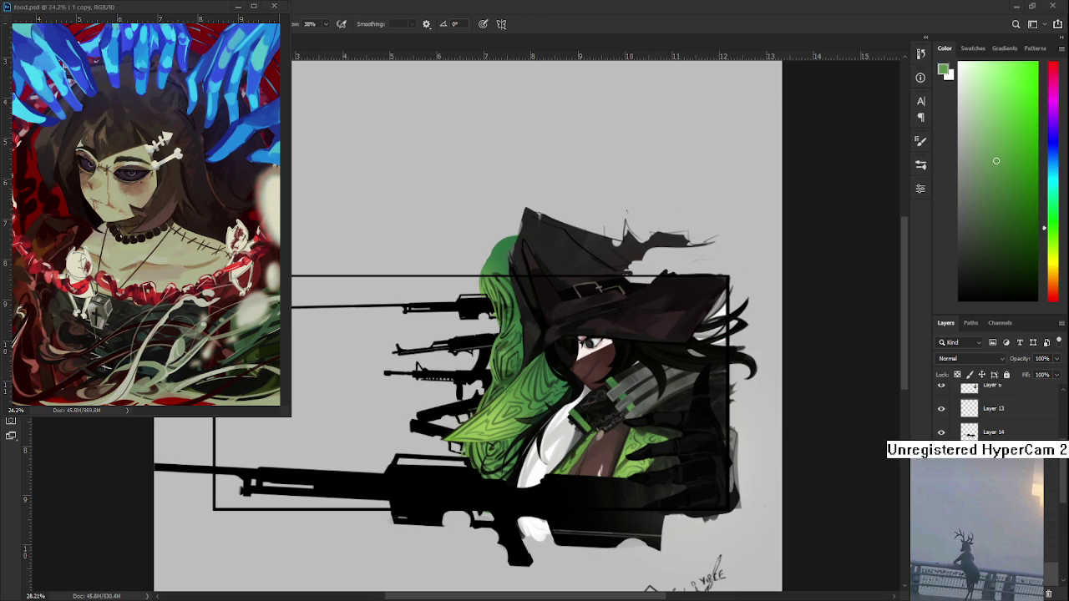
{"action": "scroll", "coordinate": [501, 436], "scroll_direction": "up", "scroll_amount": 2}
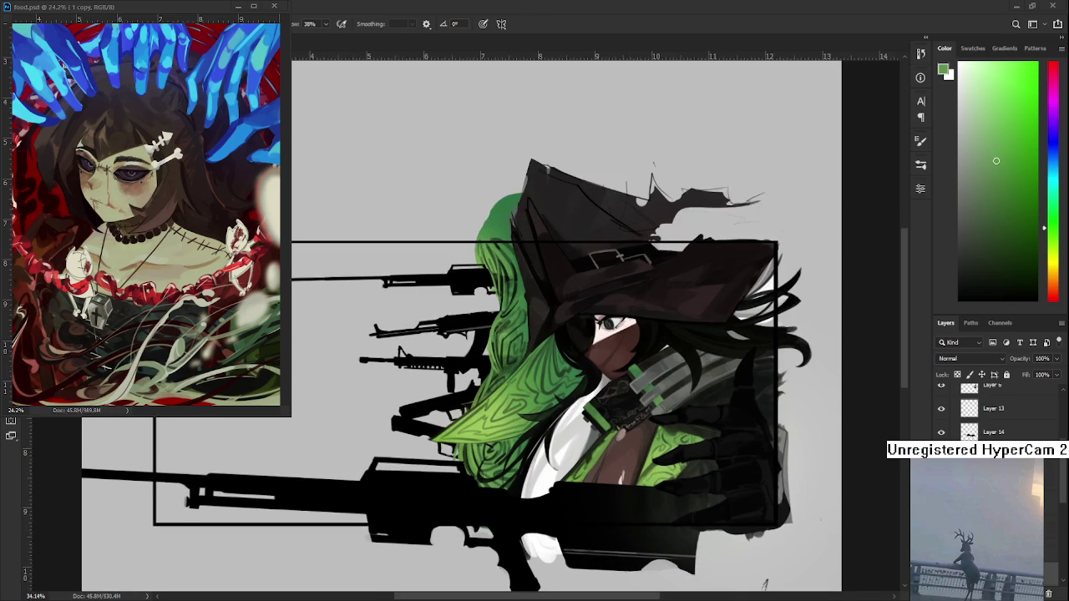
Step: Recentre the illustration and eyedrop a darker green from the hair
{"action": "left_click_drag", "start_coordinate": [582, 482], "coordinate": [666, 495]}
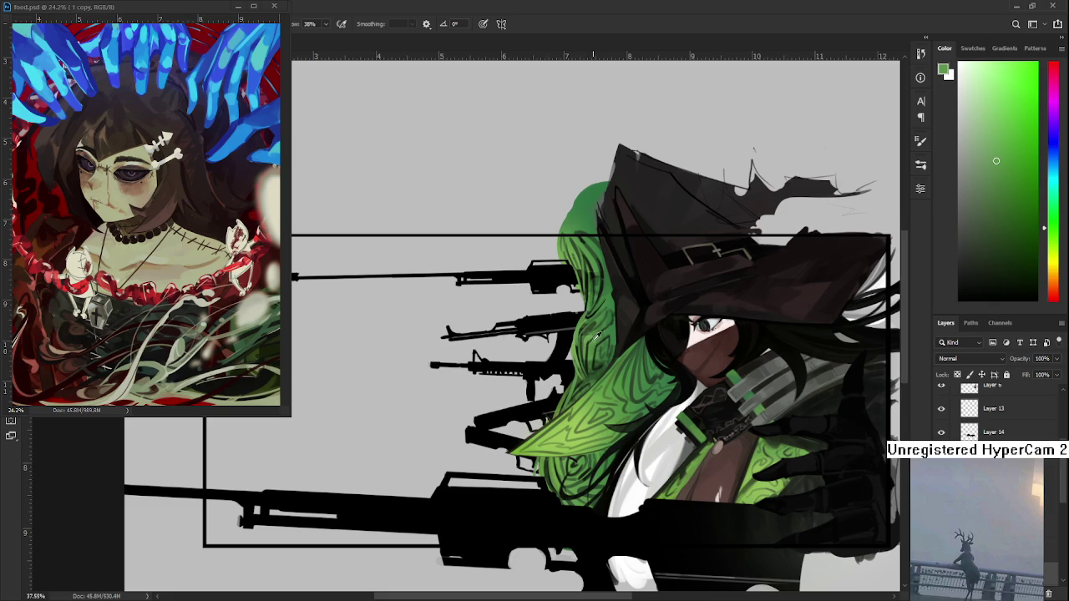
{"action": "mouse_move", "coordinate": [598, 337]}
{"action": "left_mouse_down"}
{"action": "mouse_move", "coordinate": [605, 289]}
{"action": "mouse_move", "coordinate": [590, 308]}
{"action": "left_mouse_up"}
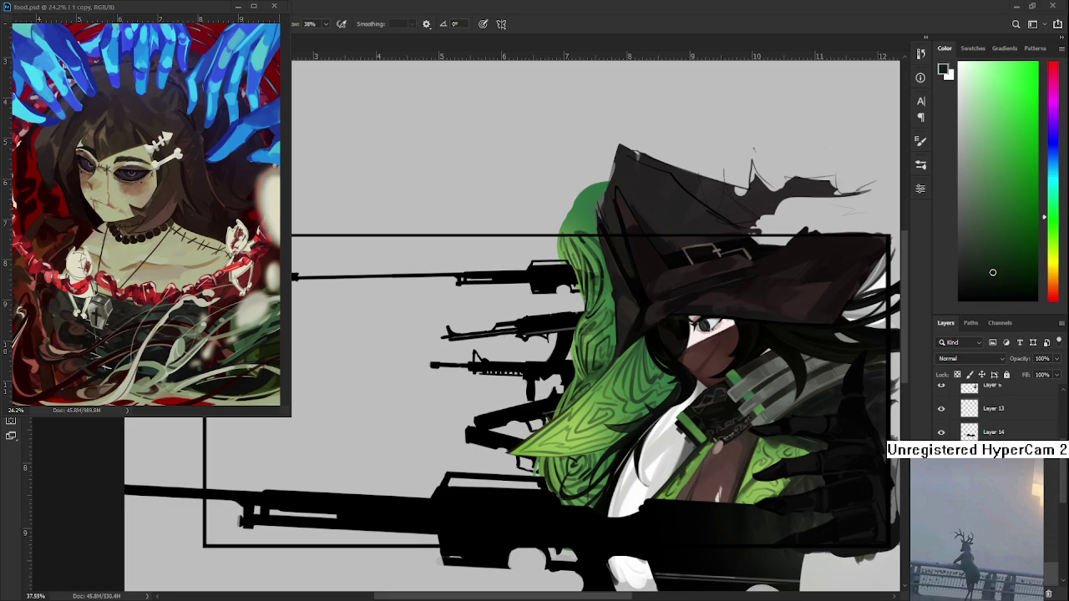
Step: Eyedrop a light green from the hair strands, then switch to a darker strand green
{"action": "scroll", "coordinate": [587, 379], "scroll_direction": "up", "scroll_amount": 2}
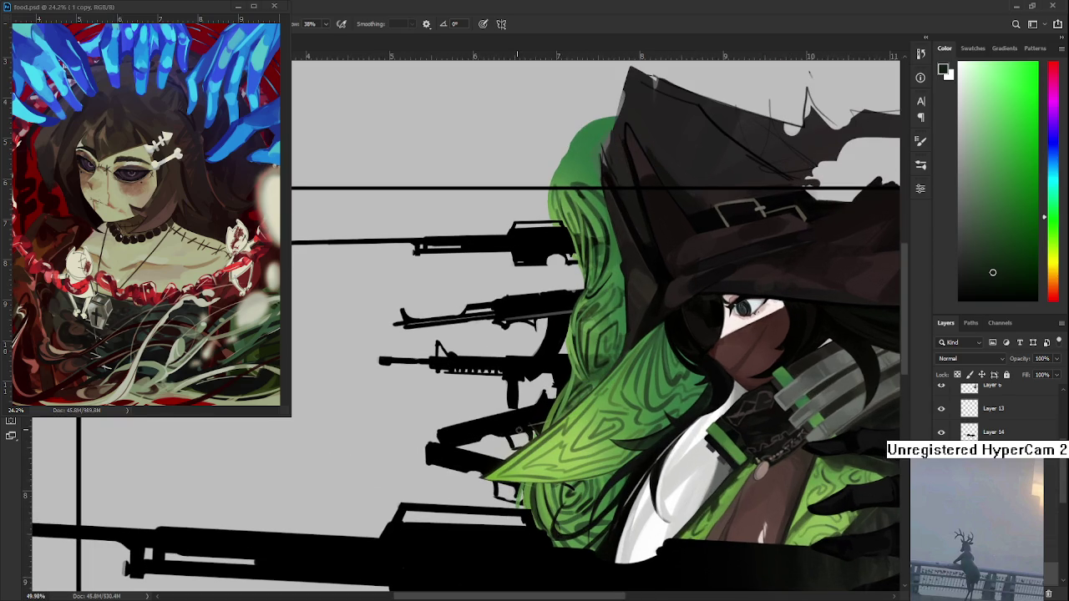
{"action": "left_click", "coordinate": [563, 429], "text": "alt"}
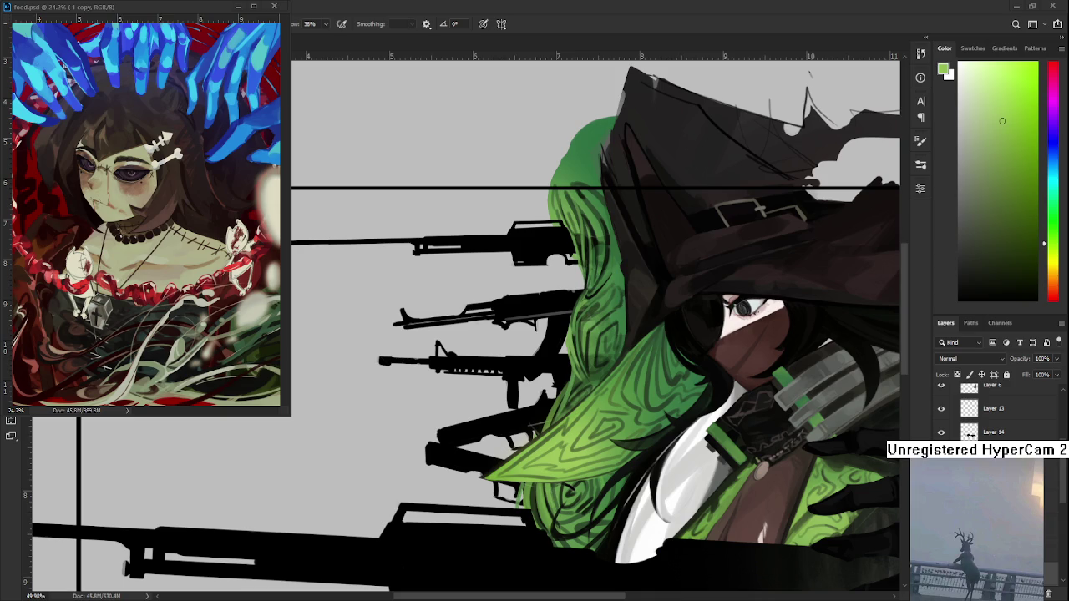
{"action": "scroll", "coordinate": [602, 362], "scroll_direction": "up", "scroll_amount": 1}
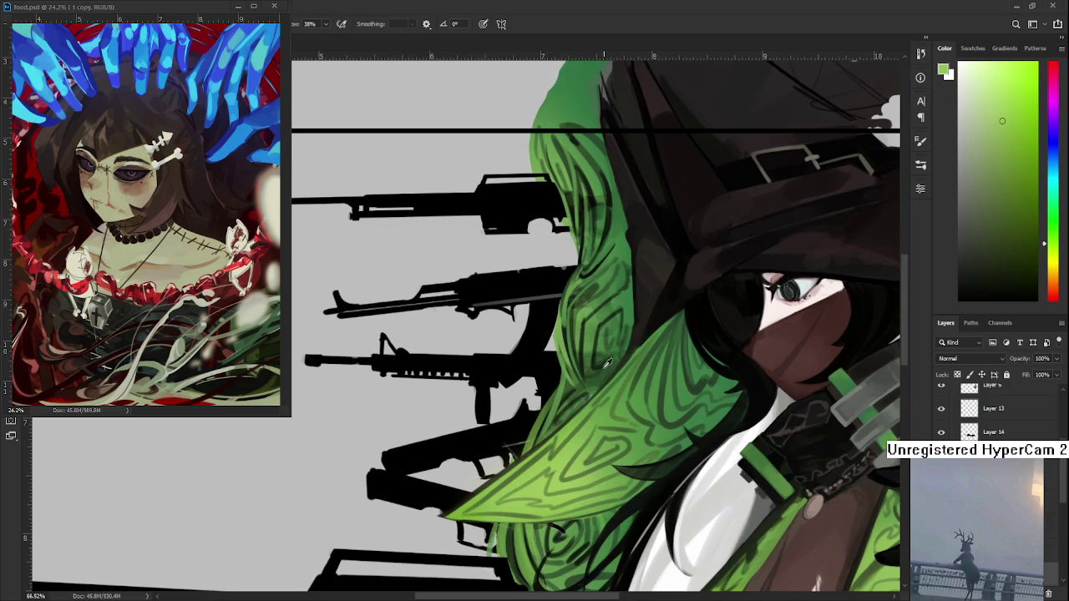
{"action": "left_click", "coordinate": [593, 363], "text": "alt"}
{"action": "left_click_drag", "start_coordinate": [593, 363], "coordinate": [580, 364]}
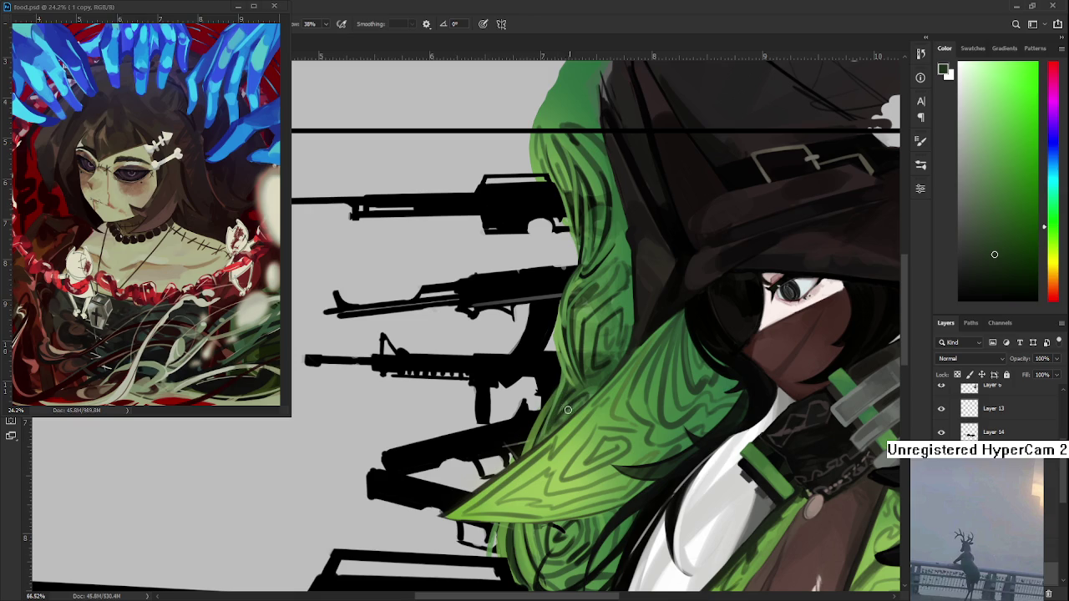
{"action": "scroll", "coordinate": [568, 408], "scroll_direction": "down", "scroll_amount": 2}
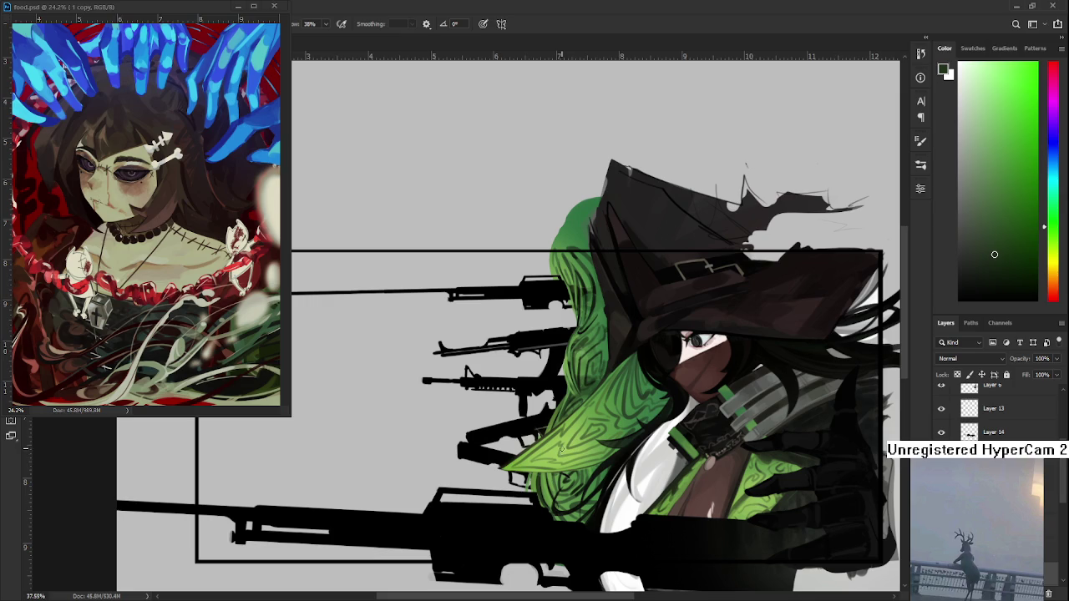
Step: Sample several hair greens, recentring on the hair, and settle on a darker green
{"action": "left_click", "coordinate": [535, 487], "text": "alt"}
{"action": "left_click", "coordinate": [539, 481], "text": "alt"}
{"action": "left_click_drag", "start_coordinate": [595, 413], "coordinate": [579, 445]}
{"action": "left_click", "coordinate": [557, 397], "text": "alt"}
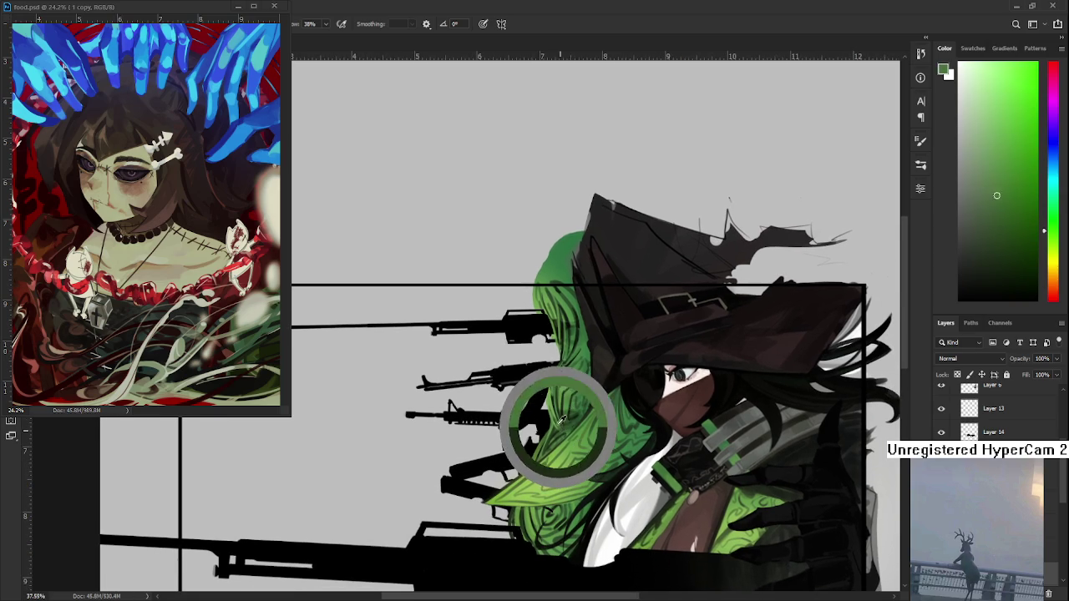
{"action": "left_click_drag", "start_coordinate": [557, 392], "coordinate": [557, 394]}
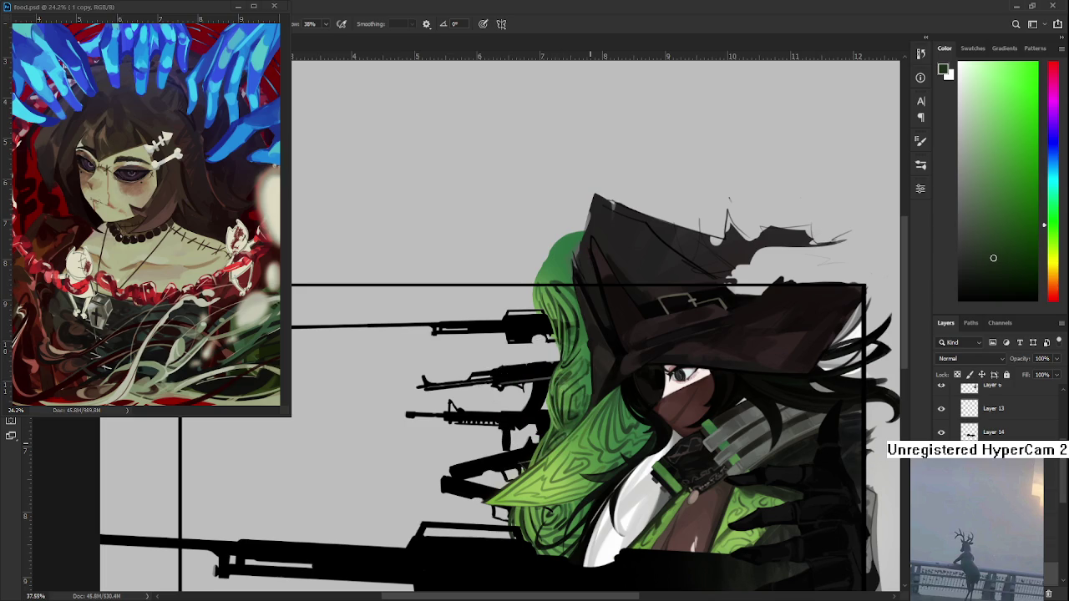
{"action": "scroll", "coordinate": [552, 401], "scroll_direction": "down", "scroll_amount": 2}
{"action": "scroll", "coordinate": [535, 368], "scroll_direction": "down", "scroll_amount": 2}
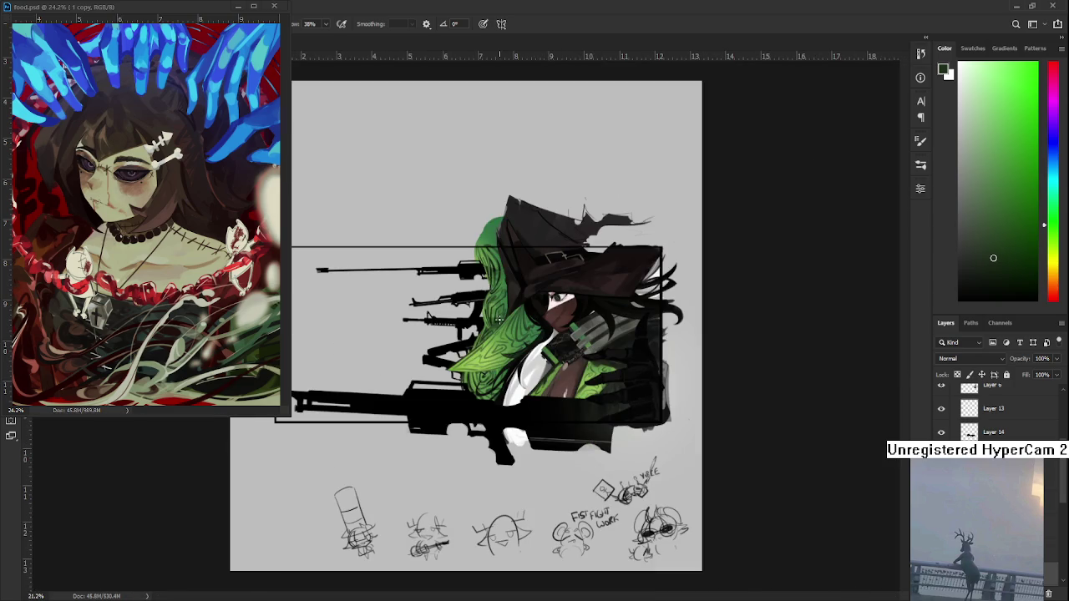
{"action": "scroll", "coordinate": [498, 319], "scroll_direction": "up", "scroll_amount": 3}
{"action": "left_click_drag", "start_coordinate": [498, 319], "coordinate": [515, 332]}
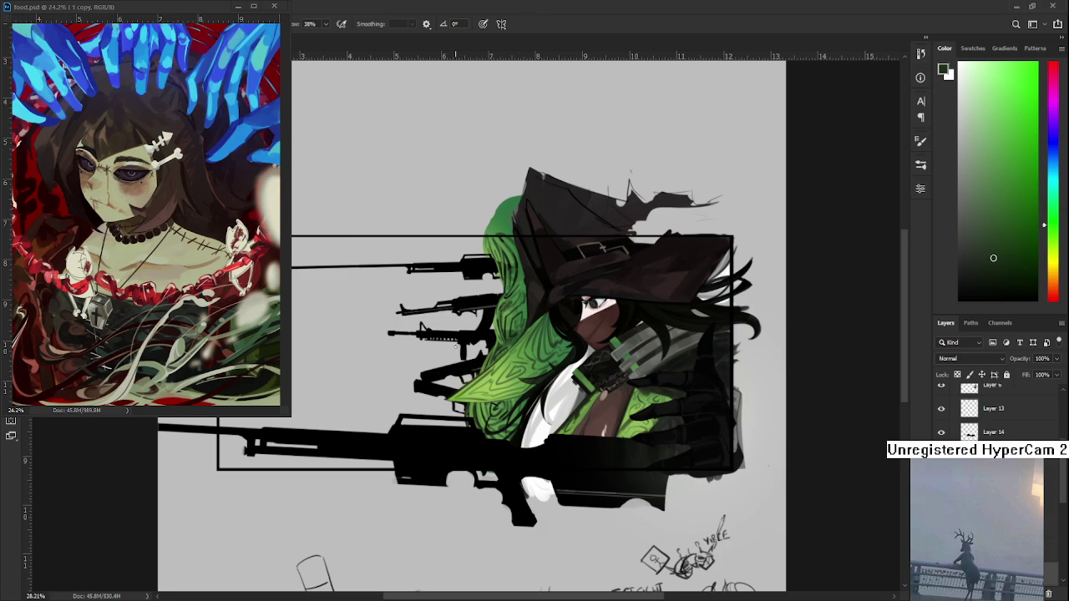
Step: At 37.55% zoom, eyedrop a muted green from the upper hair beside the hat brim
{"action": "scroll", "coordinate": [457, 346], "scroll_direction": "up", "scroll_amount": 1}
{"action": "scroll", "coordinate": [476, 368], "scroll_direction": "up", "scroll_amount": 1}
{"action": "scroll", "coordinate": [493, 389], "scroll_direction": "up", "scroll_amount": 1}
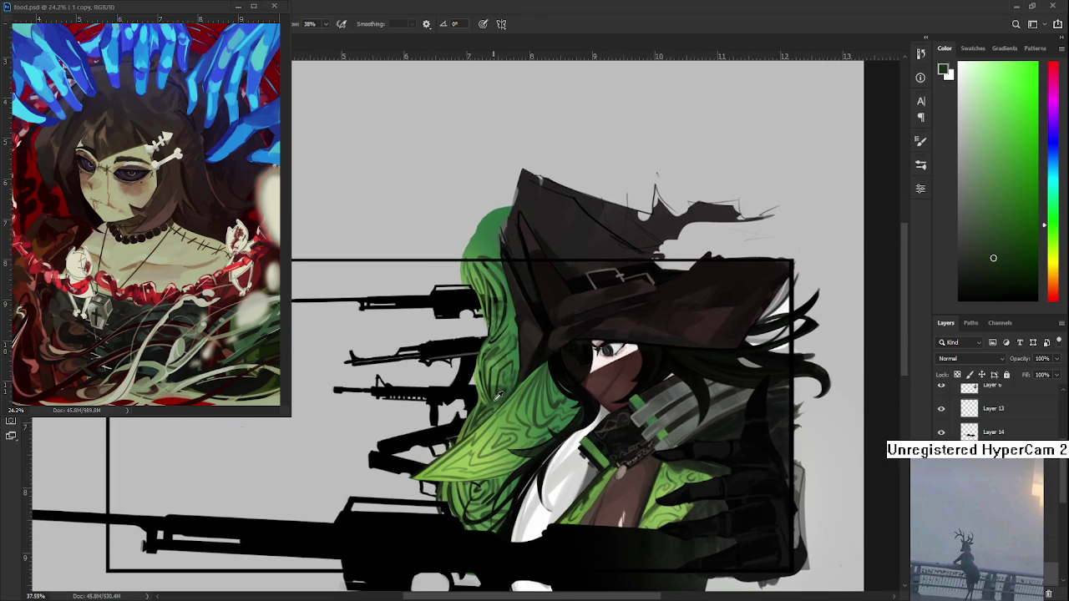
{"action": "left_click", "coordinate": [497, 394], "text": "alt"}
{"action": "left_click", "coordinate": [481, 392], "text": "alt"}
{"action": "left_click", "coordinate": [506, 332], "text": "alt"}
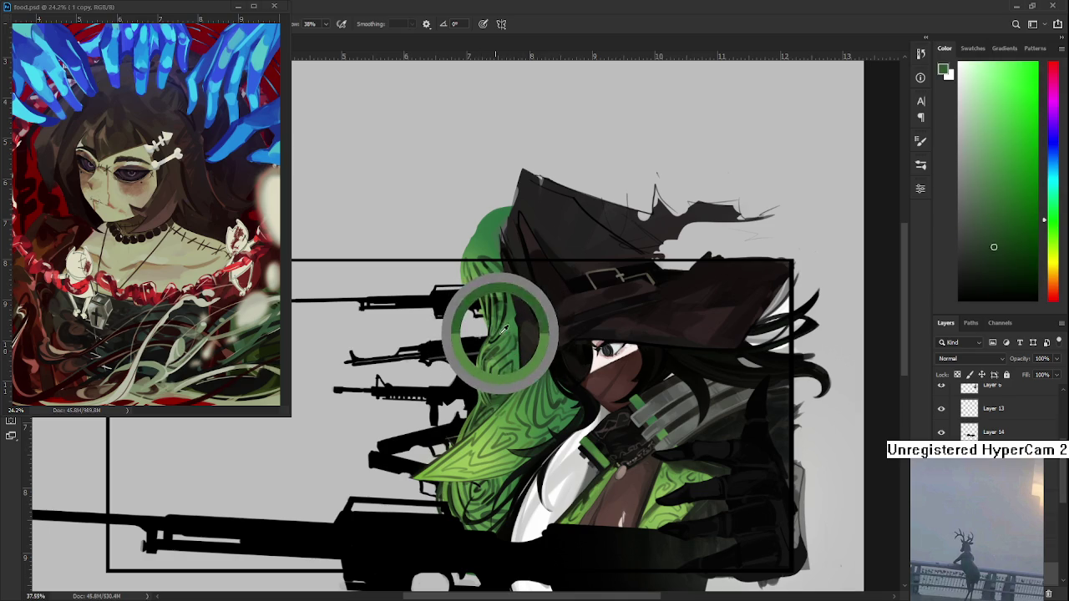
{"action": "left_click_drag", "start_coordinate": [506, 332], "coordinate": [508, 327]}
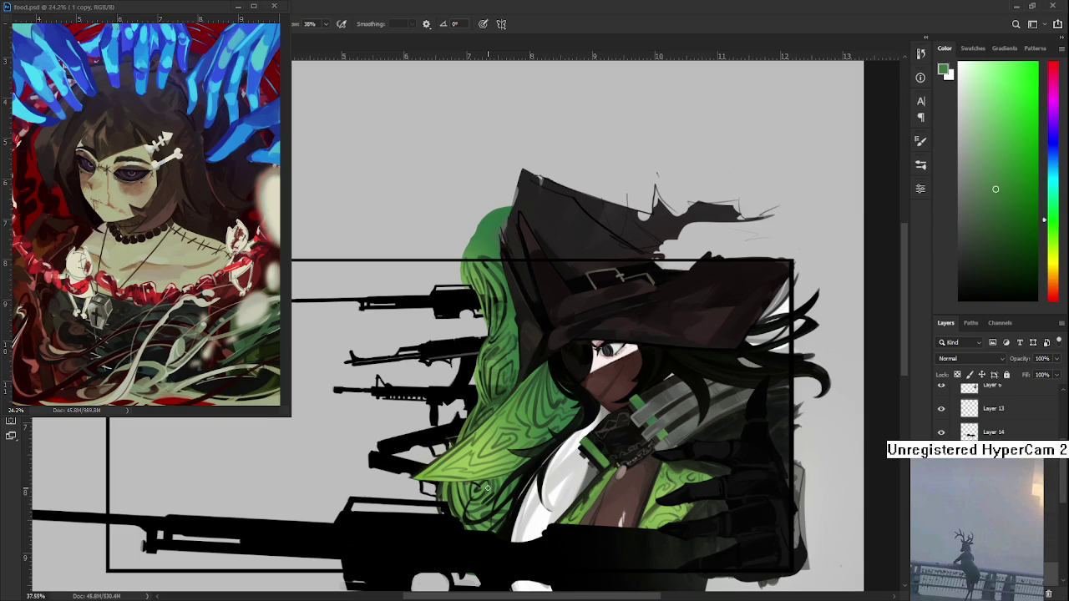
Step: Sample lighter and darker strand greens, ending on a dark green beside the masked face
{"action": "left_click", "coordinate": [459, 489], "text": "alt"}
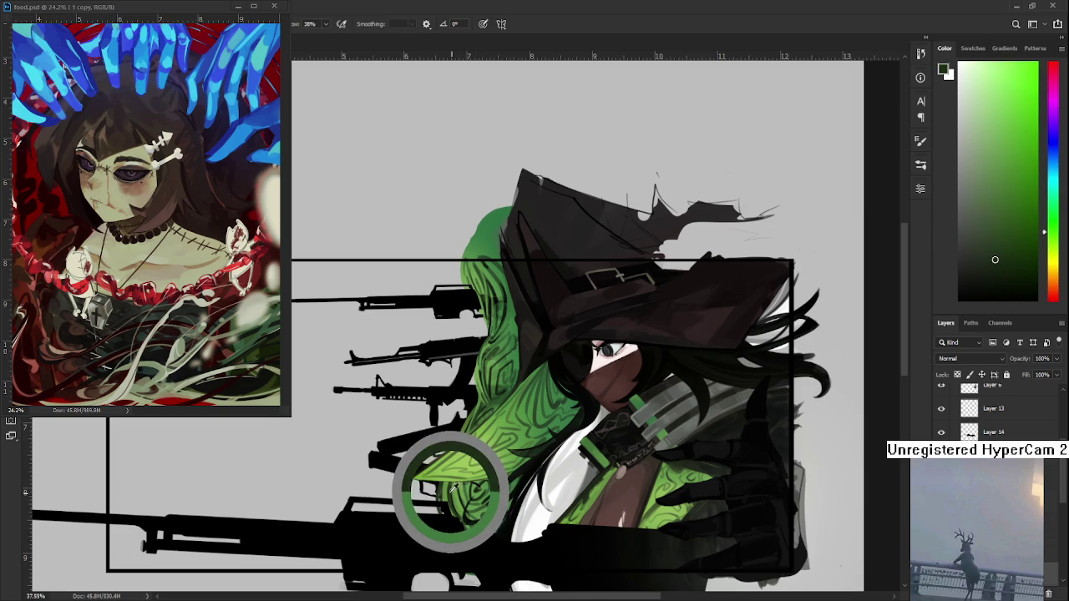
{"action": "left_click_drag", "start_coordinate": [461, 489], "coordinate": [444, 487]}
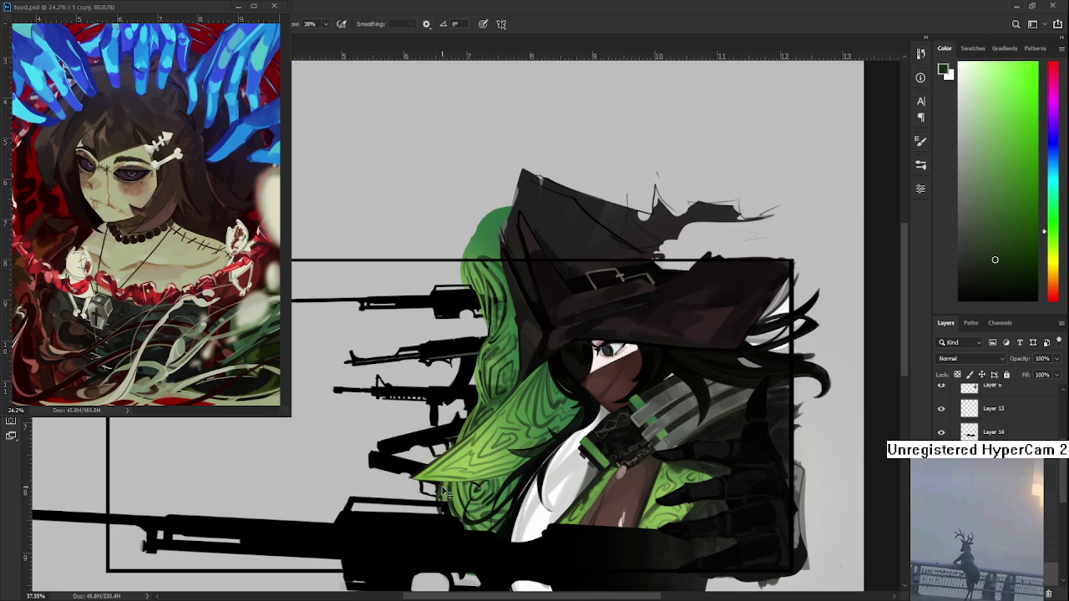
{"action": "left_click", "coordinate": [445, 488], "text": "alt"}
{"action": "left_click_drag", "start_coordinate": [528, 379], "coordinate": [491, 404]}
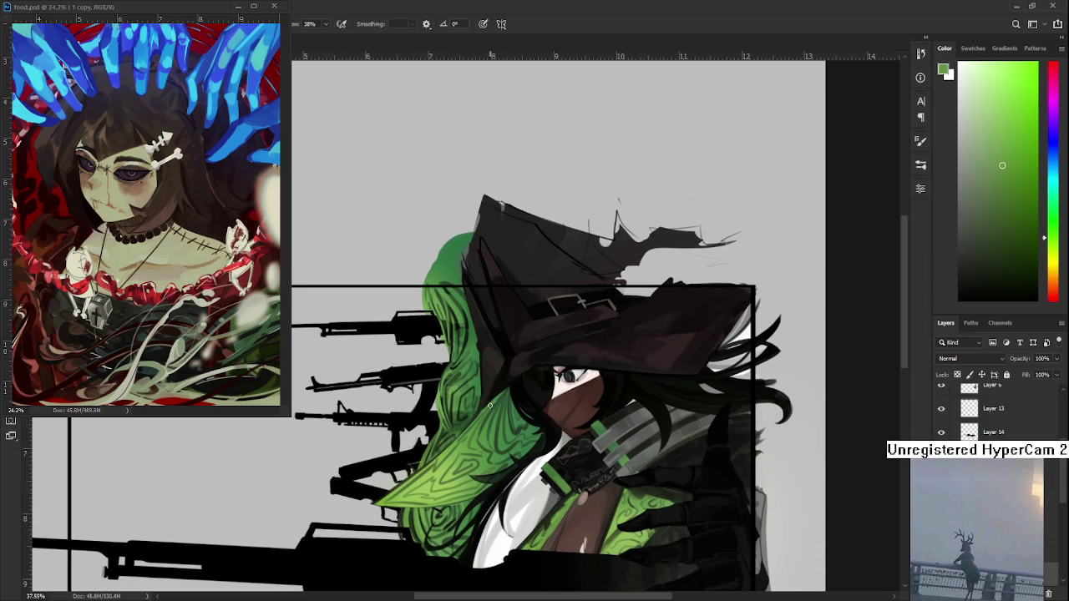
{"action": "left_click", "coordinate": [499, 399], "text": "alt"}
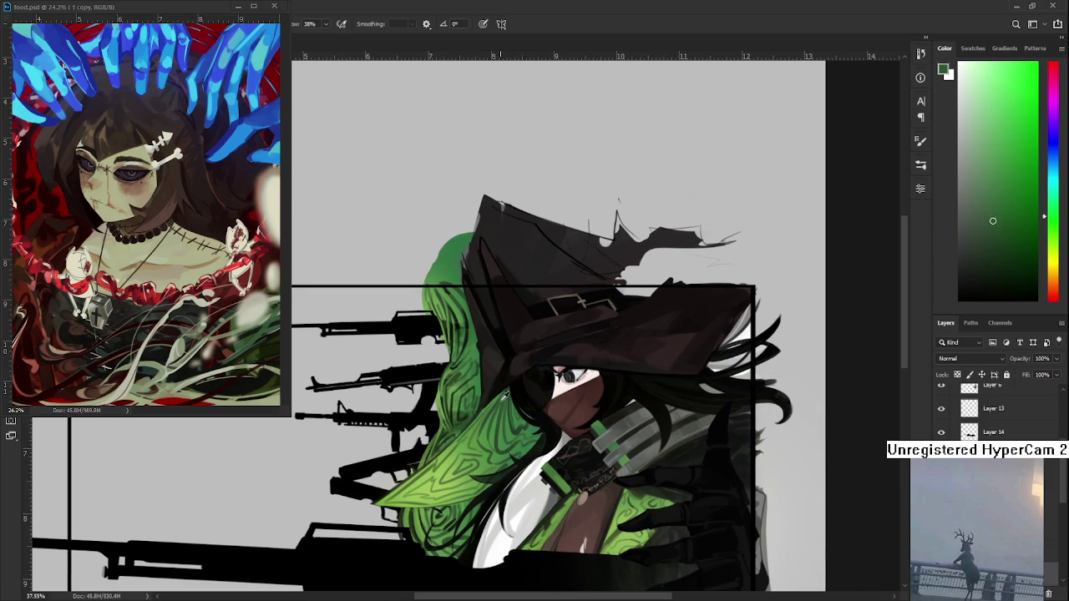
{"action": "left_click_drag", "start_coordinate": [502, 400], "coordinate": [517, 426]}
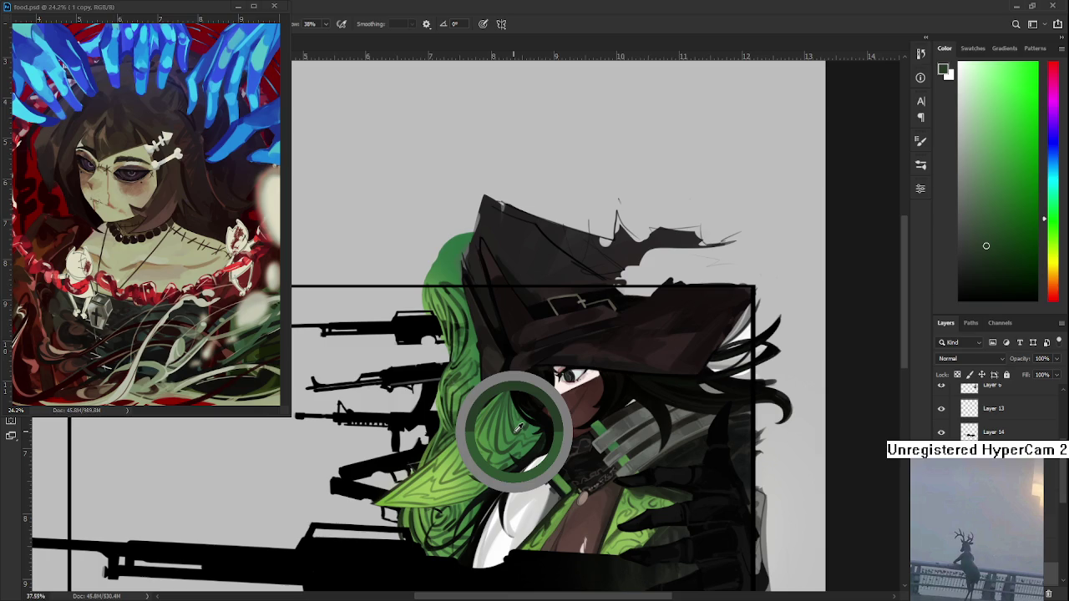
{"action": "left_click_drag", "start_coordinate": [517, 426], "coordinate": [515, 423]}
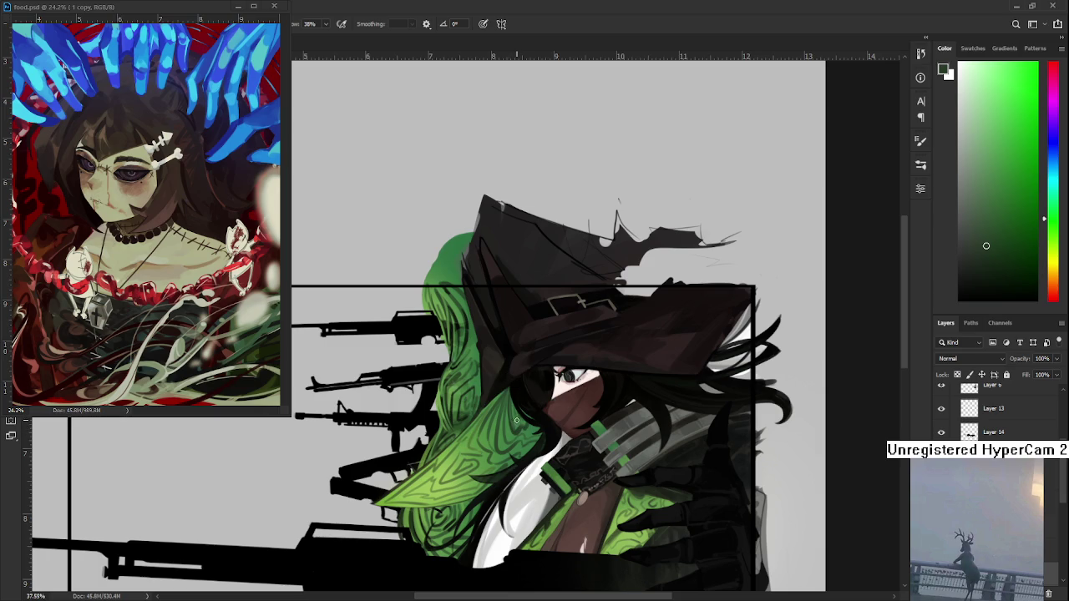
{"action": "left_click_drag", "start_coordinate": [511, 426], "coordinate": [524, 425]}
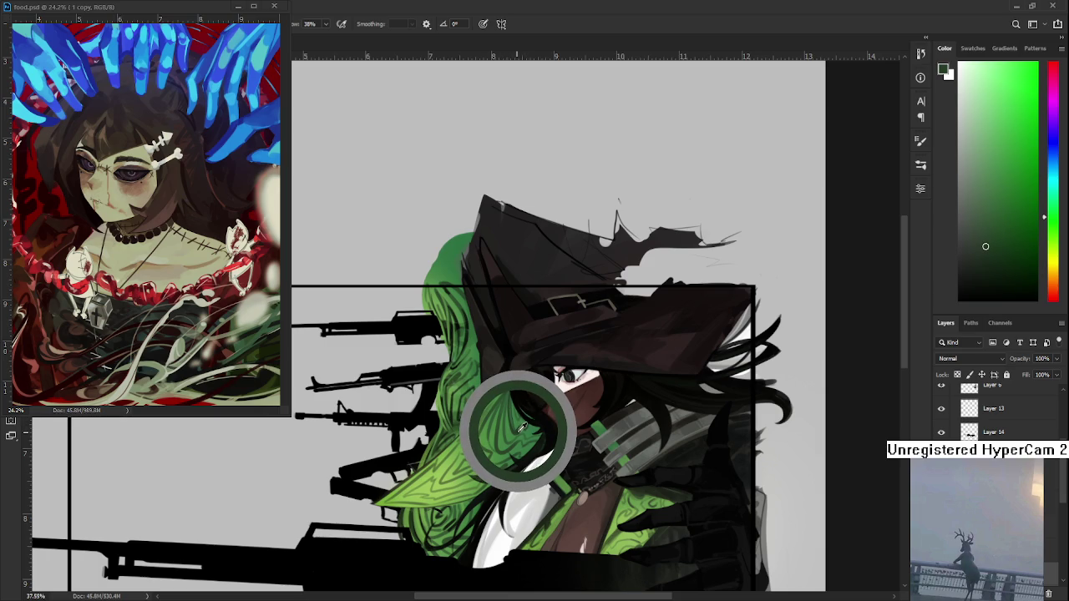
{"action": "left_click_drag", "start_coordinate": [522, 426], "coordinate": [513, 409]}
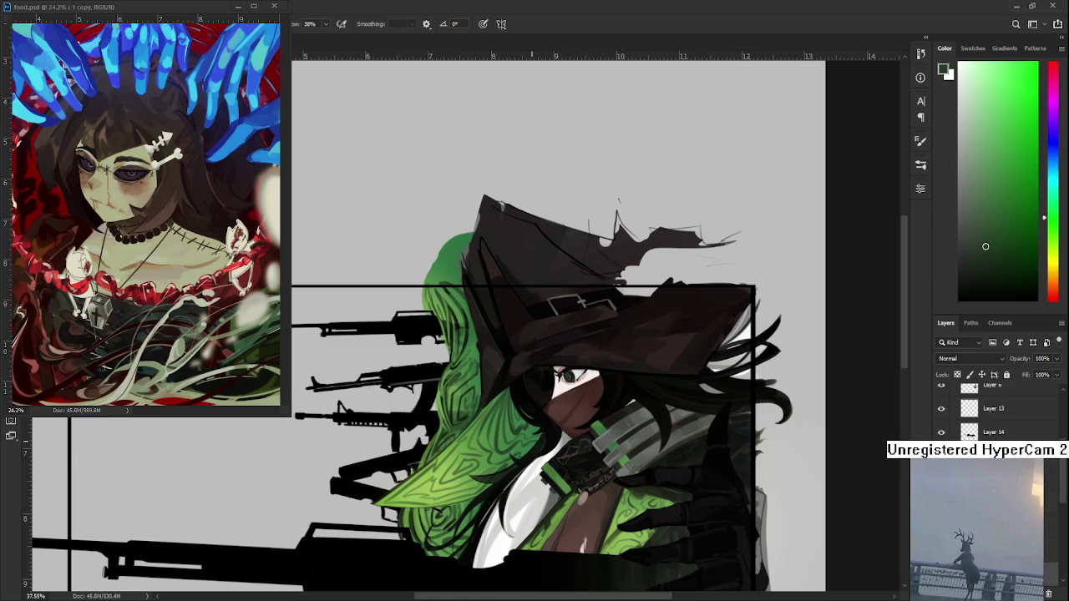
{"action": "scroll", "coordinate": [529, 440], "scroll_direction": "down", "scroll_amount": 1}
Step: Review the whole figure, then eyedrop a near-black tone from the artwork at 37.55%
{"action": "scroll", "coordinate": [526, 442], "scroll_direction": "up", "scroll_amount": 1}
{"action": "scroll", "coordinate": [525, 444], "scroll_direction": "down", "scroll_amount": 1}
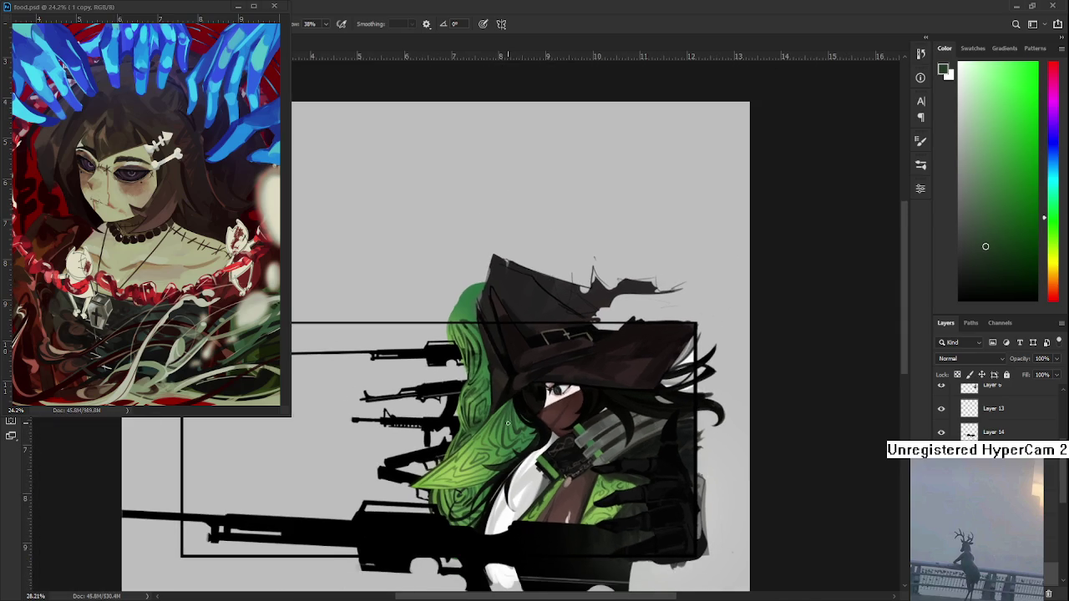
{"action": "mouse_move", "coordinate": [525, 443]}
{"action": "left_mouse_down"}
{"action": "mouse_move", "coordinate": [580, 399]}
{"action": "mouse_move", "coordinate": [585, 376]}
{"action": "left_mouse_up"}
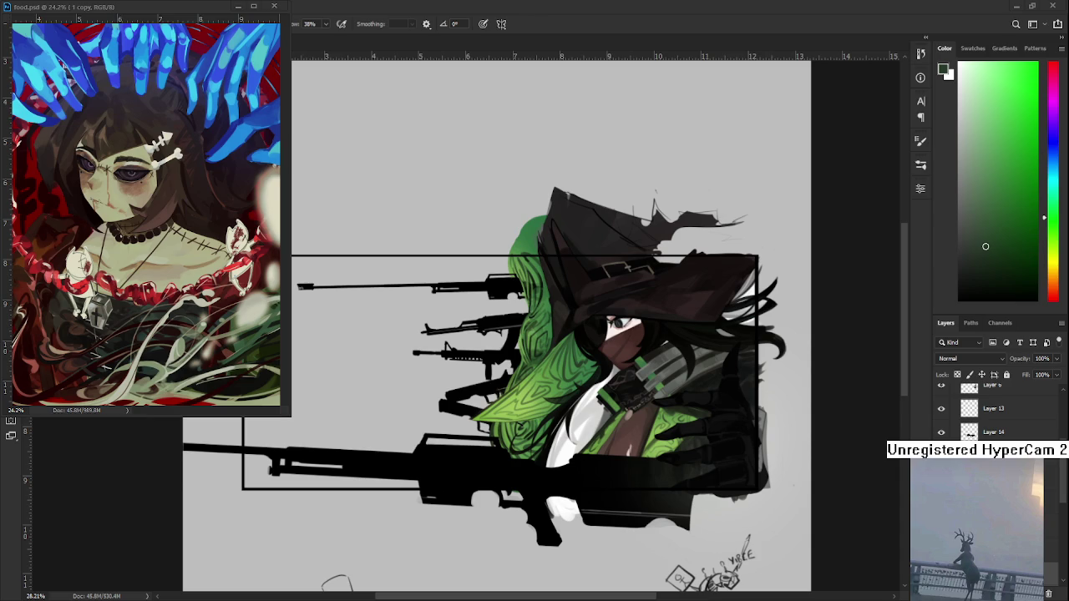
{"action": "scroll", "coordinate": [541, 338], "scroll_direction": "up", "scroll_amount": 2}
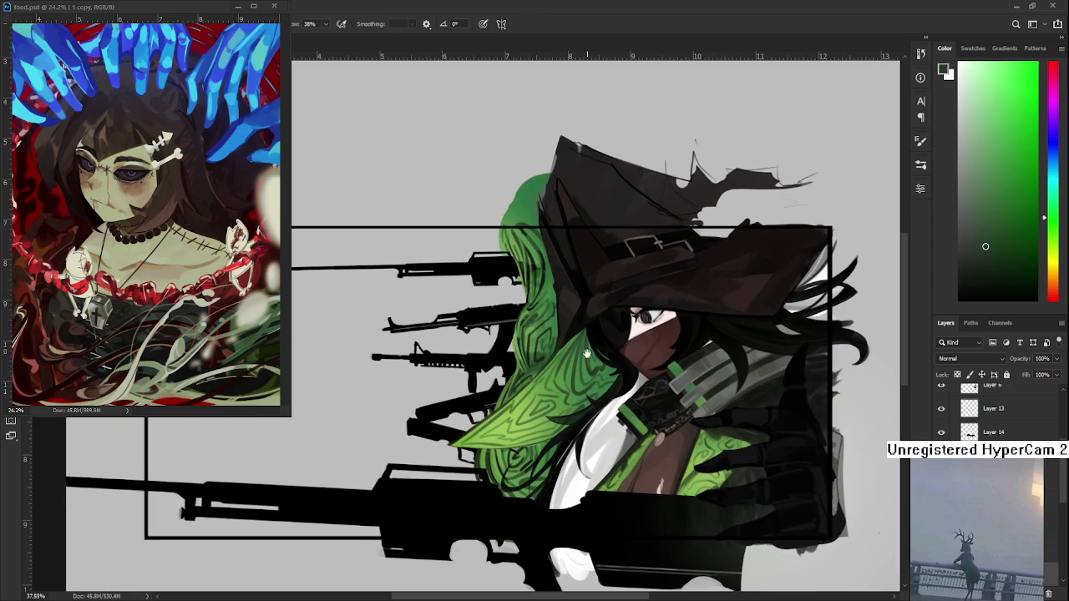
{"action": "left_click_drag", "start_coordinate": [592, 357], "coordinate": [558, 390]}
{"action": "left_click", "coordinate": [549, 456], "text": "alt"}
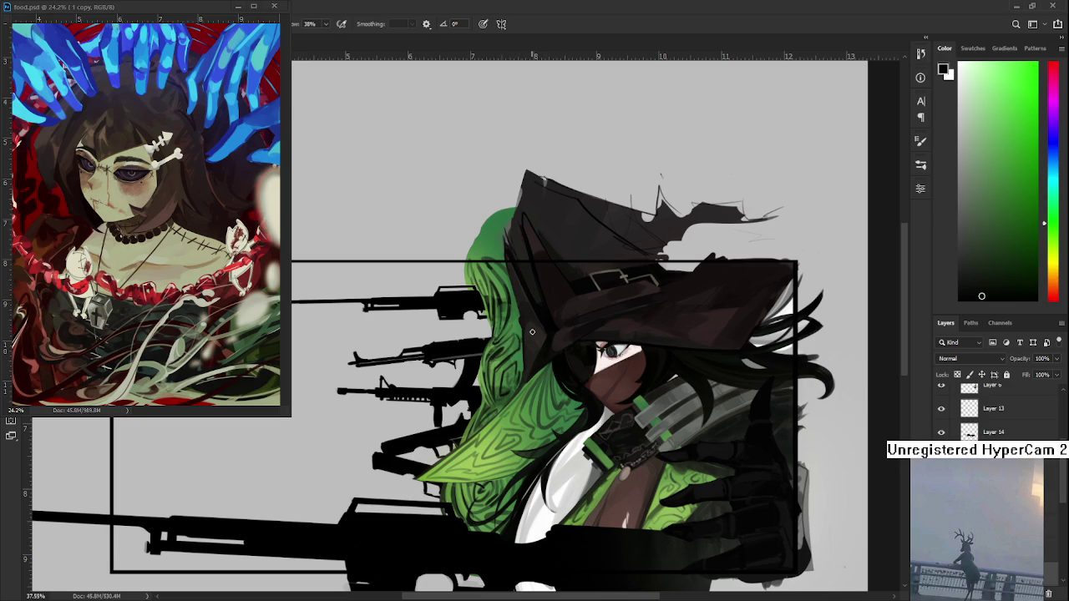
Step: Pan the view and eyedrop bright and darker greens from the witch's hair
{"action": "left_click_drag", "start_coordinate": [560, 353], "coordinate": [553, 335]}
{"action": "scroll", "coordinate": [522, 416], "scroll_direction": "down", "scroll_amount": 1}
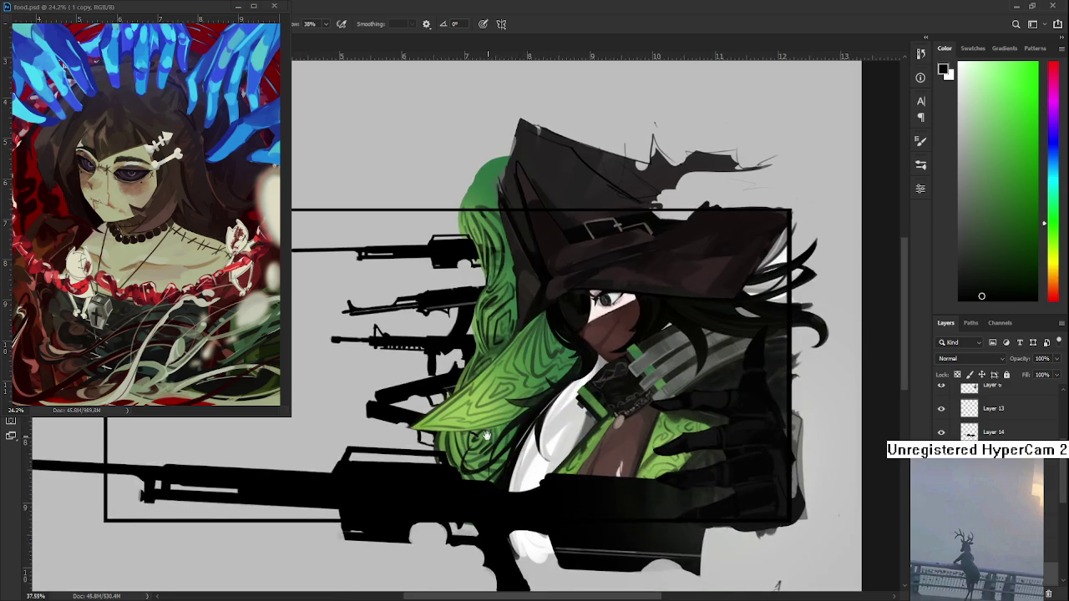
{"action": "scroll", "coordinate": [487, 436], "scroll_direction": "down", "scroll_amount": 1}
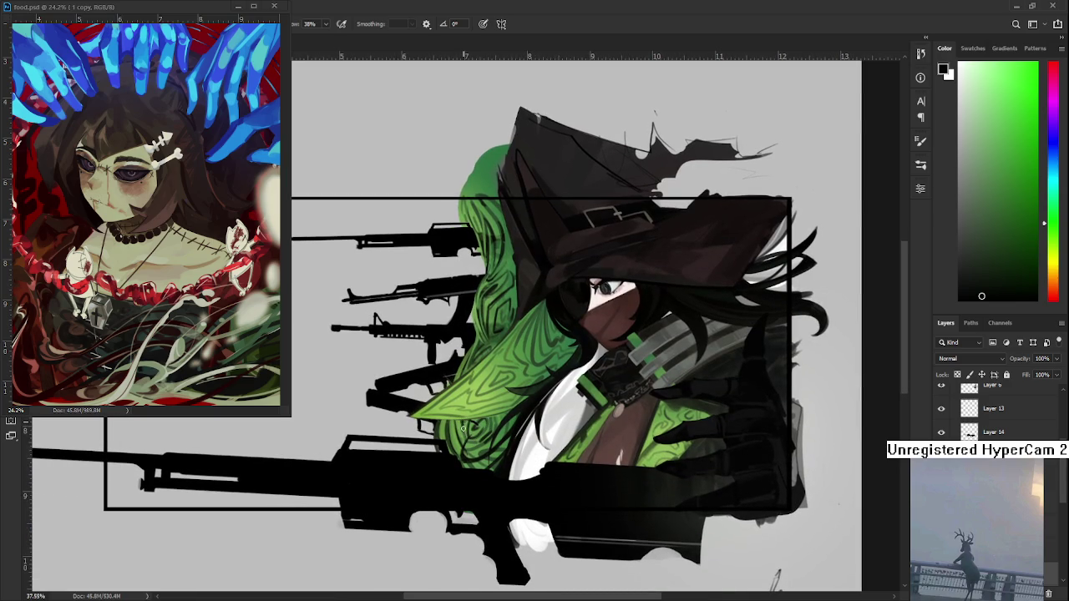
{"action": "left_click", "coordinate": [464, 426], "text": "alt"}
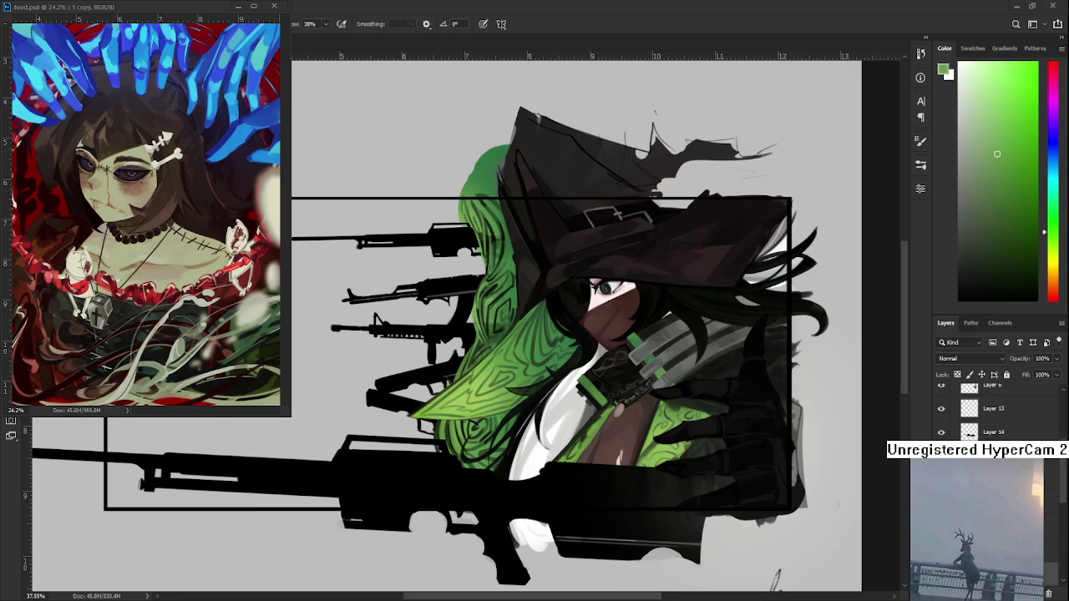
{"action": "mouse_move", "coordinate": [534, 339]}
{"action": "left_mouse_down"}
{"action": "mouse_move", "coordinate": [556, 397]}
{"action": "mouse_move", "coordinate": [546, 403]}
{"action": "left_mouse_up"}
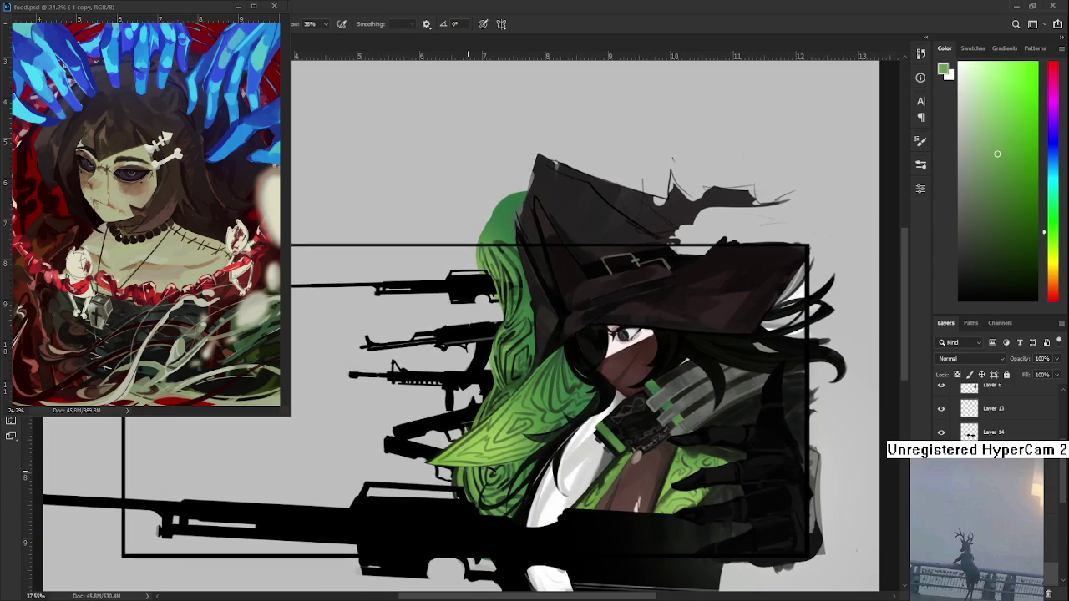
{"action": "left_click", "coordinate": [465, 477], "text": "alt"}
{"action": "left_click", "coordinate": [482, 491], "text": "alt"}
{"action": "left_click", "coordinate": [468, 477], "text": "alt"}
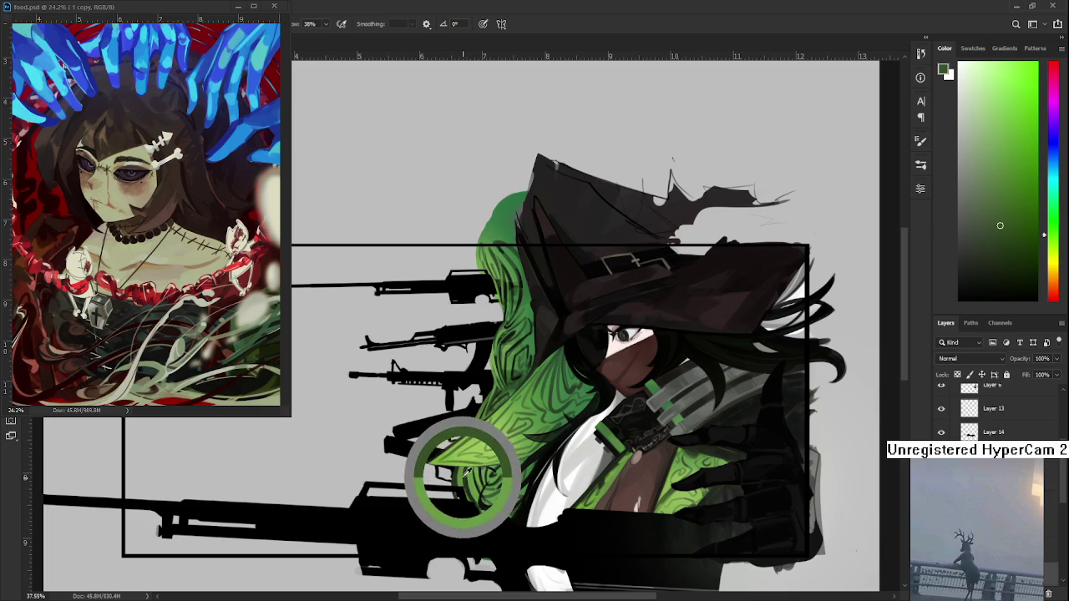
Step: Fine-tune the hair sample until a lighter green becomes the foreground colour
{"action": "left_click_drag", "start_coordinate": [489, 485], "coordinate": [480, 474]}
{"action": "left_click", "coordinate": [499, 466], "text": "alt"}
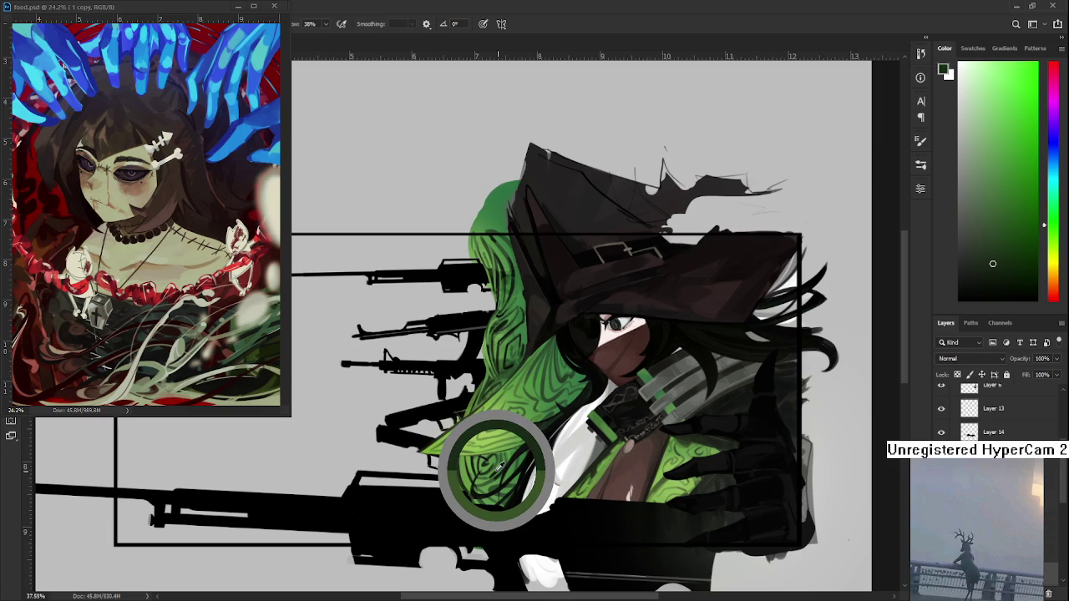
{"action": "left_click", "coordinate": [466, 461], "text": "alt"}
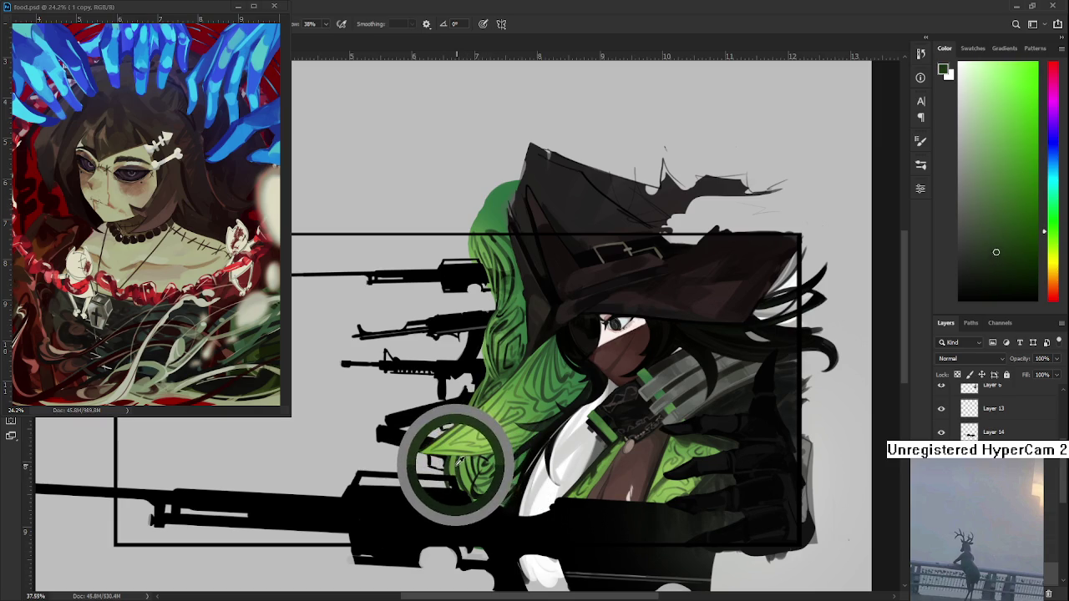
{"action": "left_click_drag", "start_coordinate": [458, 461], "coordinate": [465, 456]}
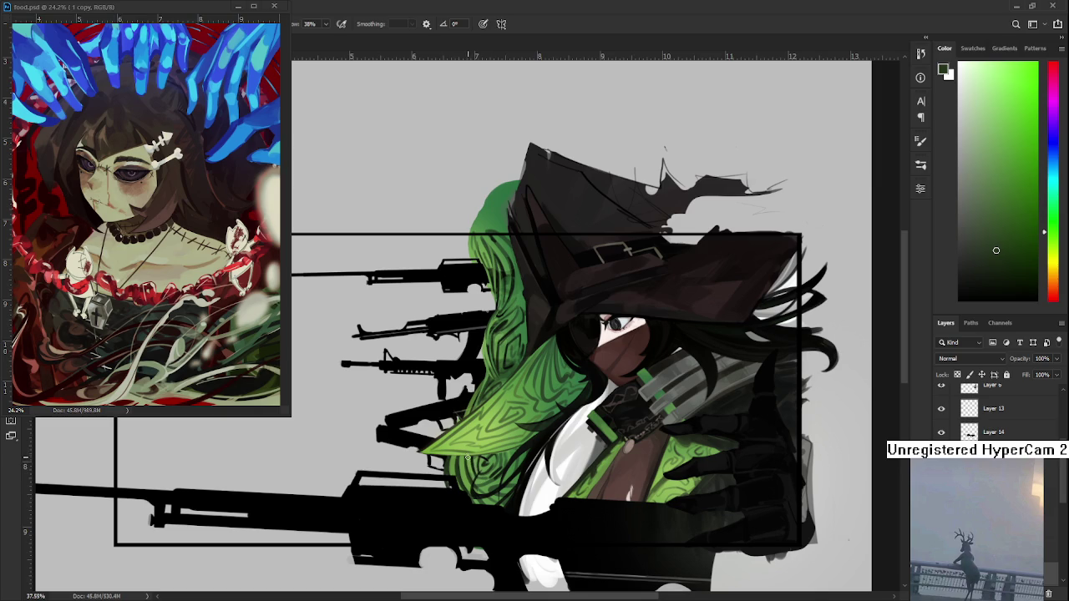
{"action": "left_click", "coordinate": [472, 460], "text": "alt"}
{"action": "left_click", "coordinate": [473, 460], "text": "alt"}
{"action": "left_click_drag", "start_coordinate": [472, 459], "coordinate": [468, 453]}
{"action": "scroll", "coordinate": [489, 464], "scroll_direction": "down", "scroll_amount": 3}
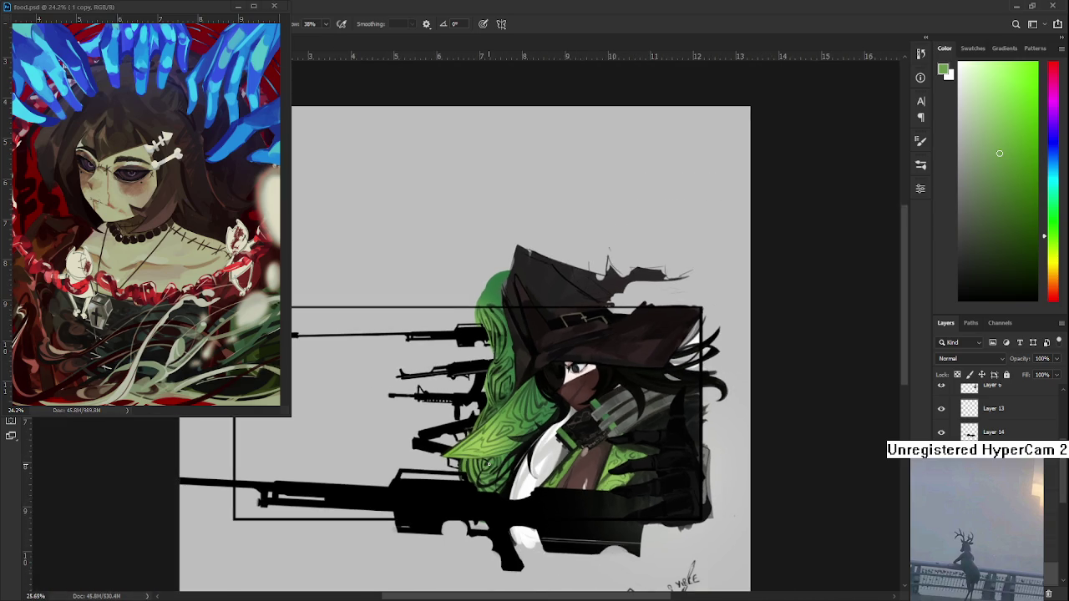
Step: Sample darker and brighter greens at several spots across the hair
{"action": "scroll", "coordinate": [489, 464], "scroll_direction": "up", "scroll_amount": 2}
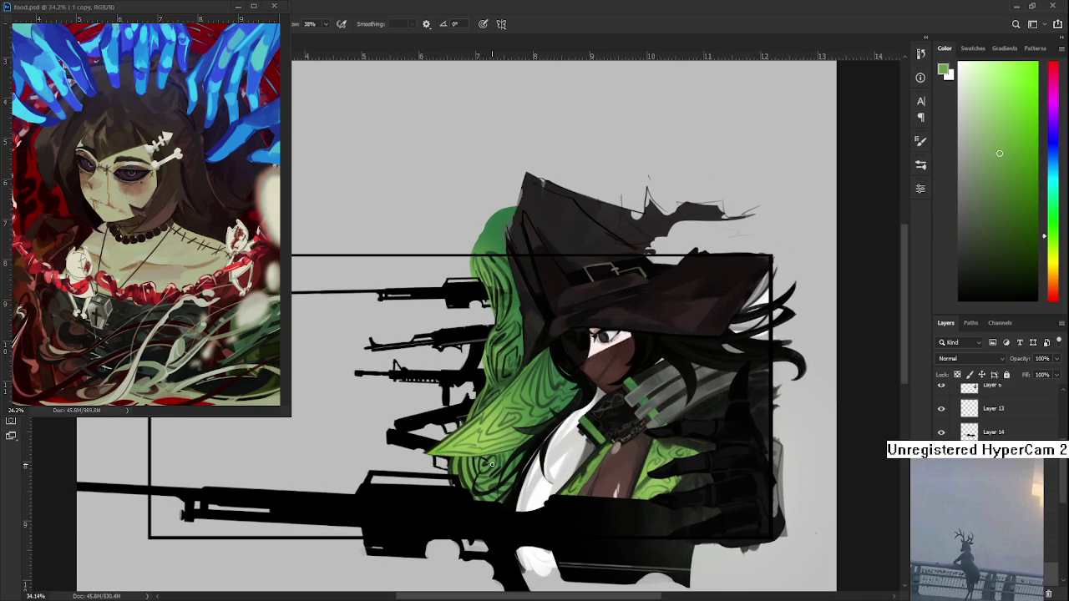
{"action": "left_click", "coordinate": [464, 465], "text": "alt"}
{"action": "left_click_drag", "start_coordinate": [465, 465], "coordinate": [450, 464]}
{"action": "left_click", "coordinate": [455, 468], "text": "alt"}
{"action": "left_click", "coordinate": [459, 461], "text": "alt"}
{"action": "left_click_drag", "start_coordinate": [459, 462], "coordinate": [455, 460]}
Step: Resample neighbouring hair spots, ending on a dark green foreground colour
{"action": "left_click", "coordinate": [458, 457], "text": "alt"}
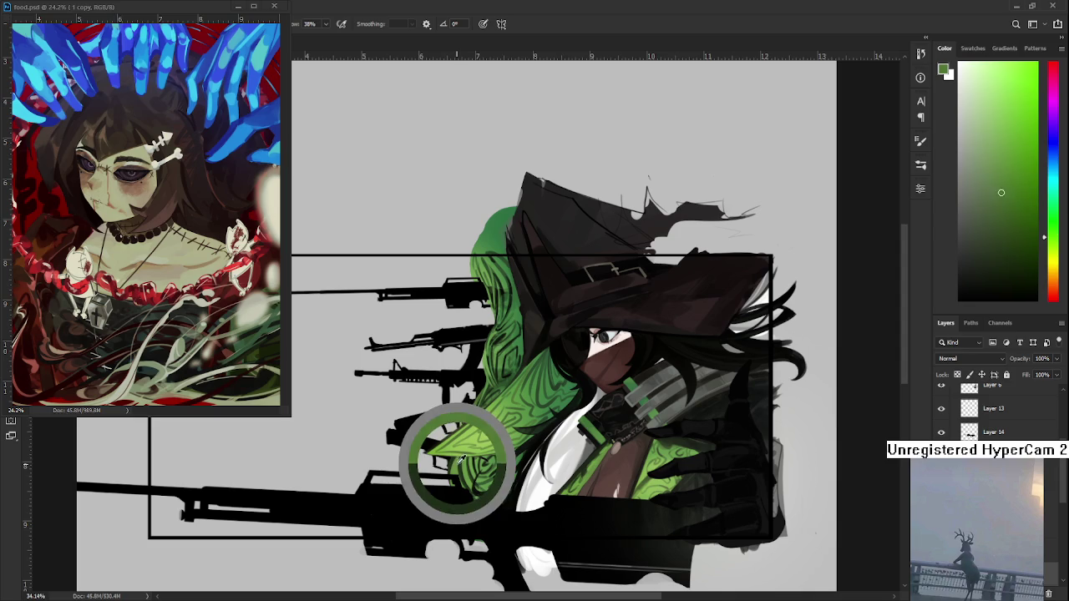
{"action": "left_click", "coordinate": [460, 461], "text": "alt"}
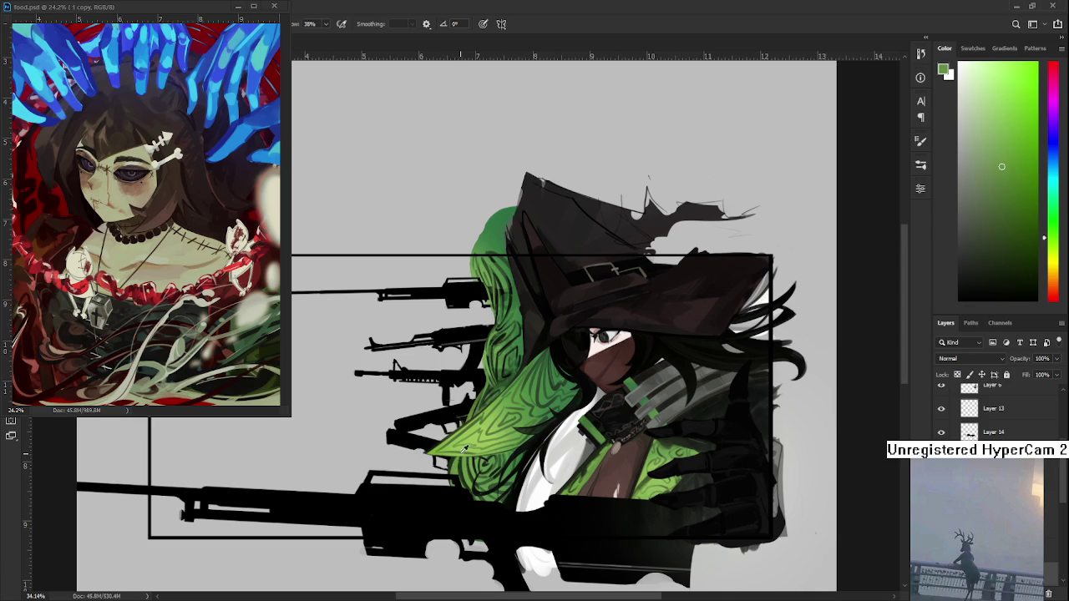
{"action": "left_click", "coordinate": [460, 464], "text": "alt"}
{"action": "left_click", "coordinate": [460, 465], "text": "alt"}
{"action": "left_click", "coordinate": [461, 466], "text": "alt"}
{"action": "left_click", "coordinate": [458, 468], "text": "alt"}
{"action": "left_click", "coordinate": [460, 475], "text": "alt"}
Step: Pan the view up to show the hat and upper hair
{"action": "left_click_drag", "start_coordinate": [521, 473], "coordinate": [540, 460]}
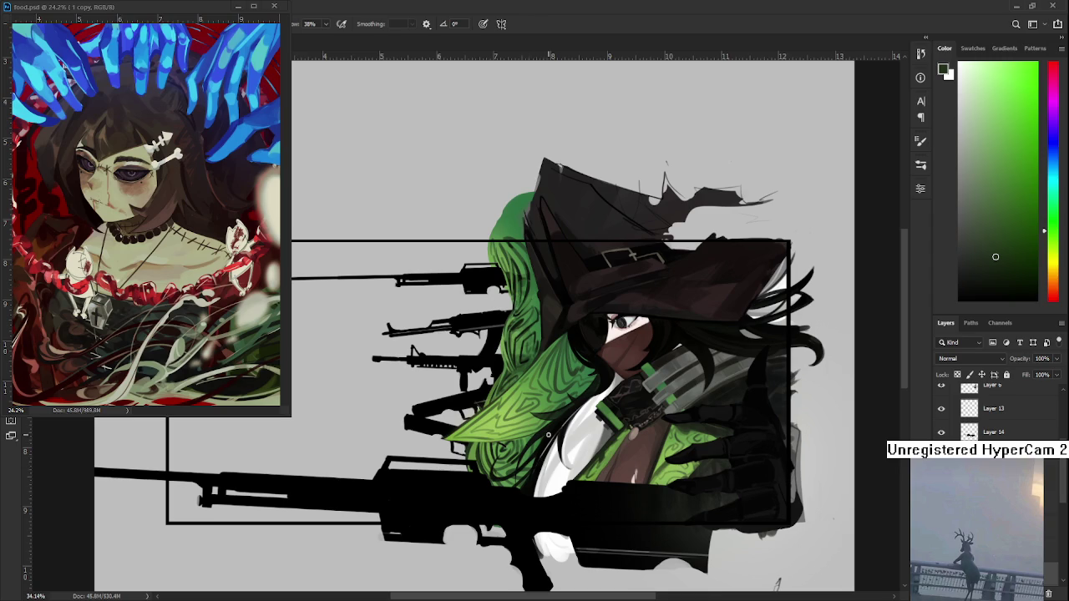
{"action": "left_click_drag", "start_coordinate": [559, 411], "coordinate": [561, 454]}
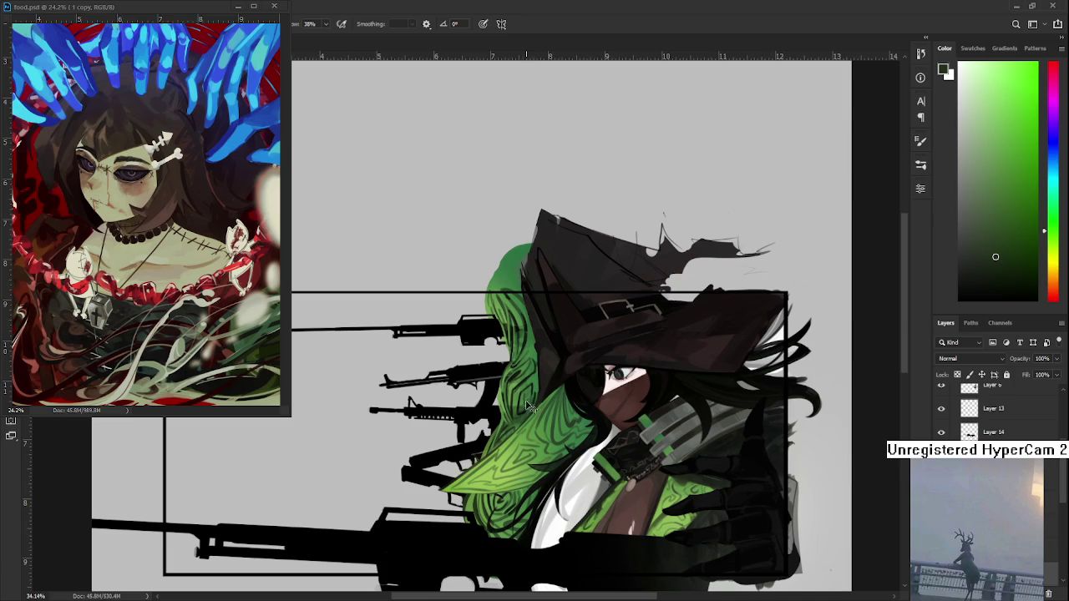
{"action": "left_click_drag", "start_coordinate": [538, 413], "coordinate": [543, 392]}
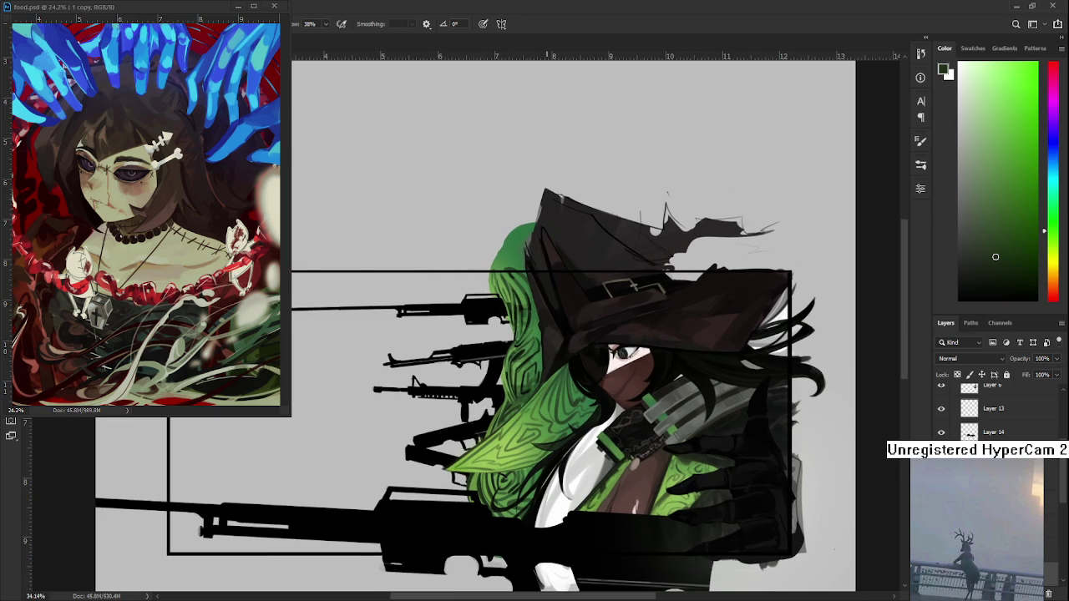
{"action": "scroll", "coordinate": [546, 411], "scroll_direction": "down", "scroll_amount": 2}
{"action": "scroll", "coordinate": [545, 385], "scroll_direction": "up", "scroll_amount": 4}
{"action": "left_click_drag", "start_coordinate": [543, 361], "coordinate": [459, 507]}
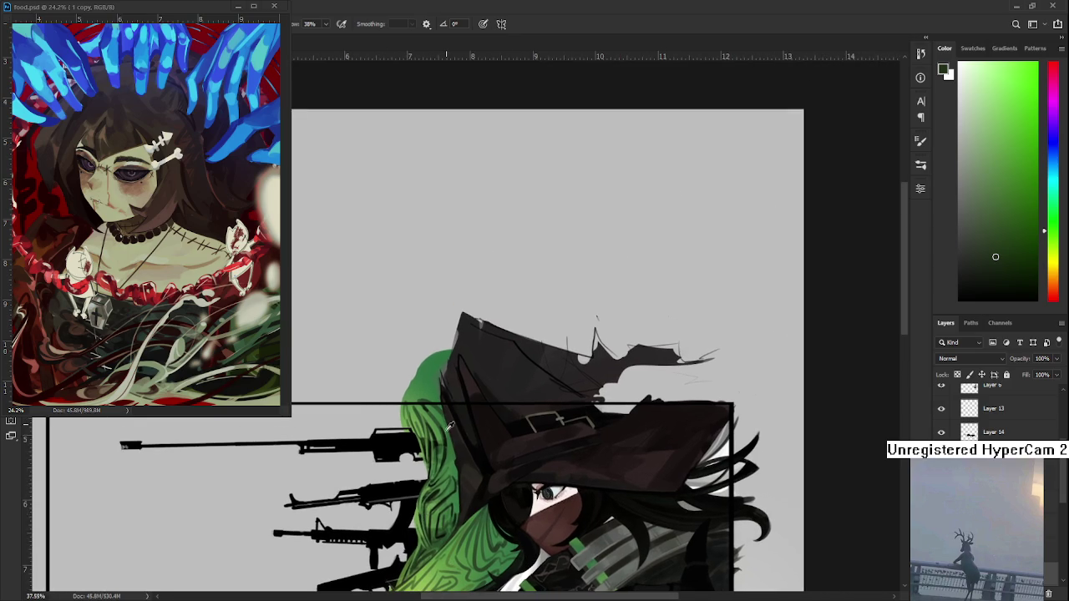
Step: Eyedrop a near-black tone from the hair's pattern lines, then zoom back to the face
{"action": "left_click", "coordinate": [447, 442], "text": "alt"}
{"action": "left_click_drag", "start_coordinate": [447, 449], "coordinate": [463, 428]}
{"action": "left_click", "coordinate": [465, 418], "text": "alt"}
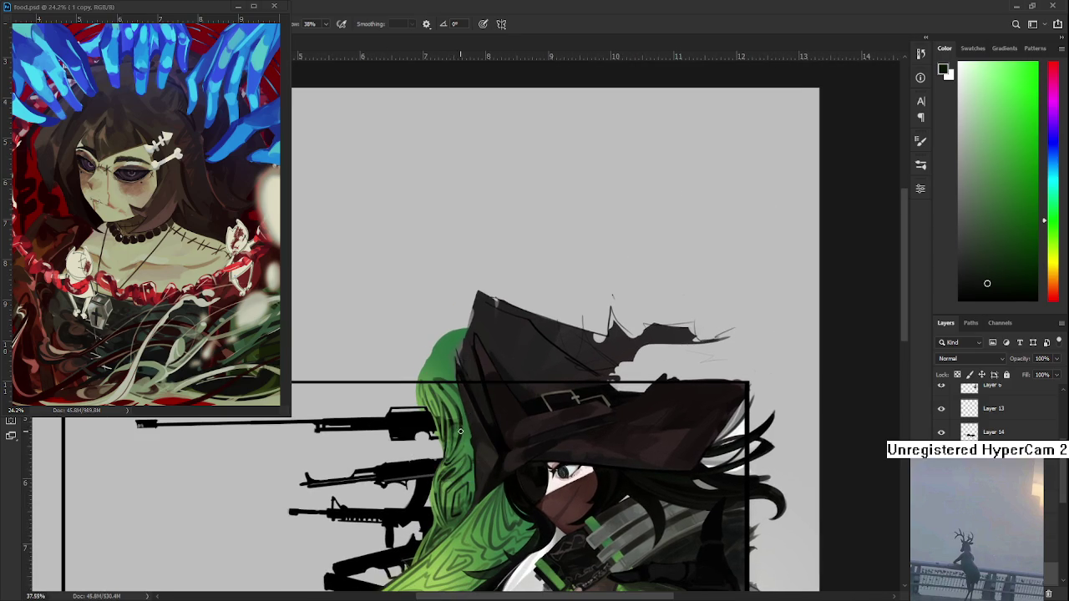
{"action": "left_click_drag", "start_coordinate": [464, 431], "coordinate": [468, 415]}
{"action": "left_click", "coordinate": [471, 404], "text": "alt"}
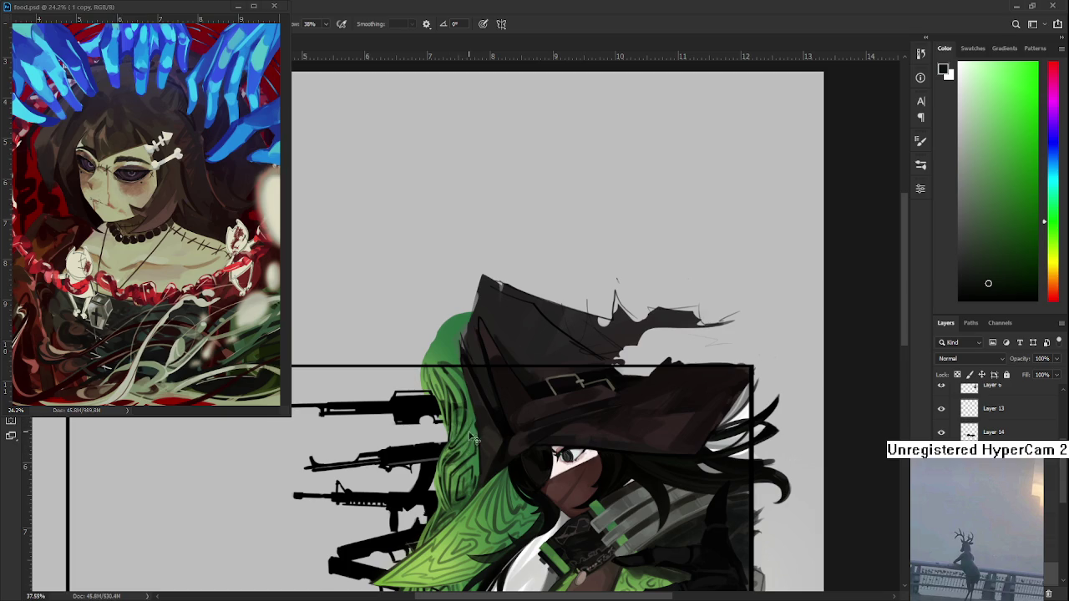
{"action": "scroll", "coordinate": [482, 451], "scroll_direction": "down", "scroll_amount": 1}
{"action": "scroll", "coordinate": [482, 451], "scroll_direction": "up", "scroll_amount": 1}
{"action": "scroll", "coordinate": [477, 463], "scroll_direction": "up", "scroll_amount": 1}
{"action": "mouse_move", "coordinate": [472, 472]}
{"action": "left_mouse_down"}
{"action": "mouse_move", "coordinate": [514, 368]}
{"action": "mouse_move", "coordinate": [502, 376]}
{"action": "left_mouse_up"}
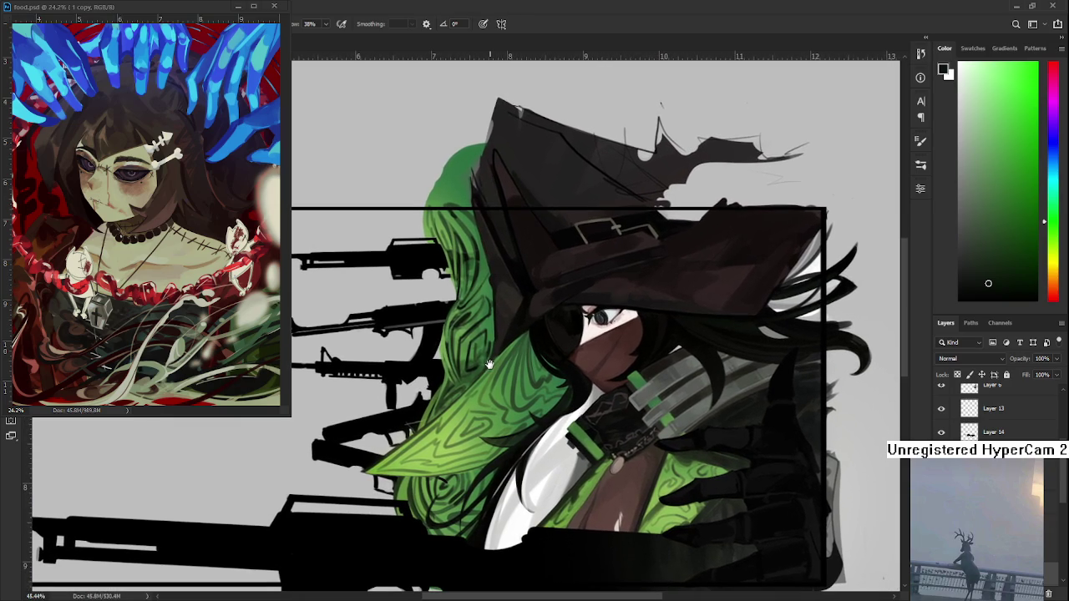
Step: Zoom in and sample a mid green, then a dark green, from the hair
{"action": "left_click_drag", "start_coordinate": [428, 440], "coordinate": [443, 421]}
{"action": "left_click", "coordinate": [428, 456], "text": "alt"}
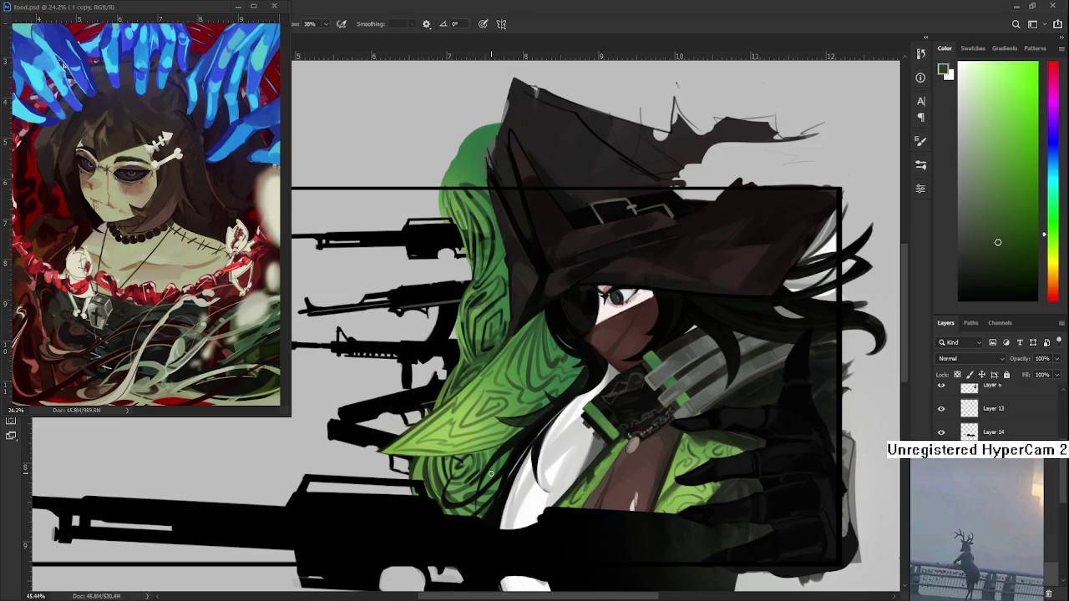
{"action": "scroll", "coordinate": [491, 473], "scroll_direction": "down", "scroll_amount": 3}
{"action": "scroll", "coordinate": [493, 472], "scroll_direction": "up", "scroll_amount": 2}
{"action": "scroll", "coordinate": [497, 410], "scroll_direction": "up", "scroll_amount": 1}
{"action": "scroll", "coordinate": [498, 413], "scroll_direction": "up", "scroll_amount": 1}
{"action": "scroll", "coordinate": [499, 421], "scroll_direction": "up", "scroll_amount": 1}
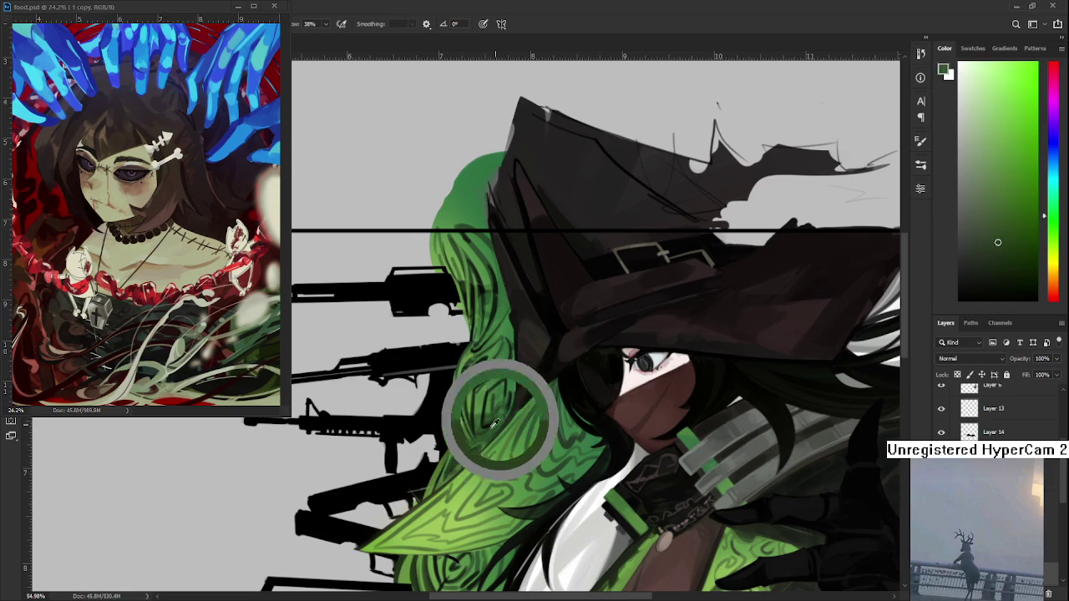
{"action": "left_click", "coordinate": [497, 422], "text": "alt"}
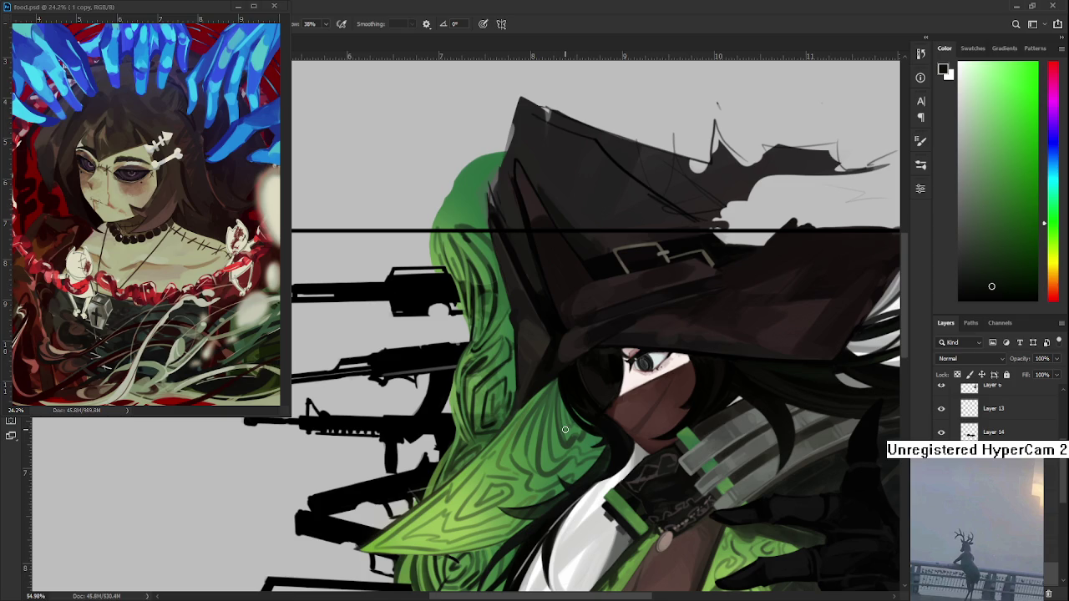
Step: Recentre the view on the figure and sample another hair green
{"action": "scroll", "coordinate": [551, 461], "scroll_direction": "down", "scroll_amount": 2}
{"action": "scroll", "coordinate": [552, 461], "scroll_direction": "down", "scroll_amount": 2}
{"action": "scroll", "coordinate": [551, 461], "scroll_direction": "up", "scroll_amount": 1}
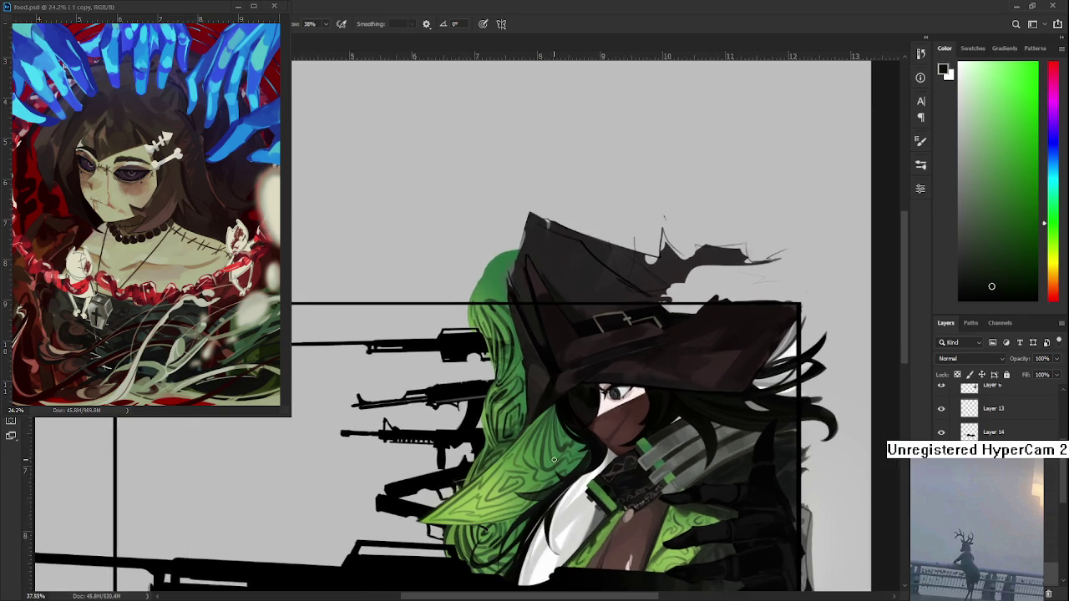
{"action": "scroll", "coordinate": [551, 455], "scroll_direction": "up", "scroll_amount": 1}
{"action": "scroll", "coordinate": [553, 443], "scroll_direction": "up", "scroll_amount": 1}
{"action": "mouse_move", "coordinate": [554, 431]}
{"action": "left_mouse_down"}
{"action": "mouse_move", "coordinate": [474, 408]}
{"action": "mouse_move", "coordinate": [484, 397]}
{"action": "left_mouse_up"}
{"action": "left_click", "coordinate": [437, 491], "text": "alt"}
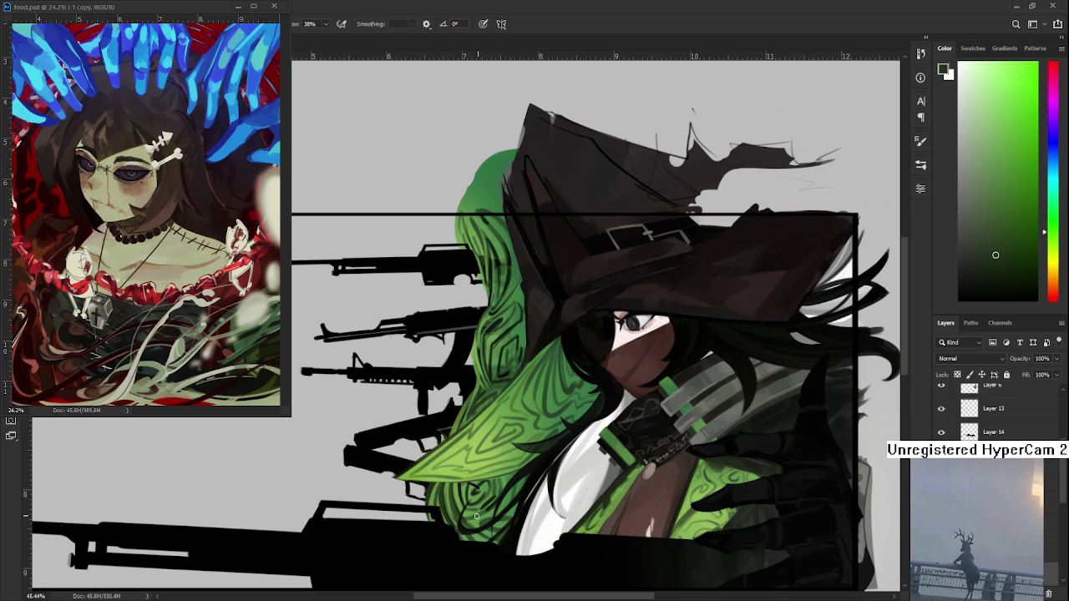
Step: Pick a darker shade from the upper hair, then the base hair green
{"action": "scroll", "coordinate": [531, 454], "scroll_direction": "down", "scroll_amount": 2}
{"action": "scroll", "coordinate": [534, 451], "scroll_direction": "down", "scroll_amount": 2}
{"action": "scroll", "coordinate": [544, 444], "scroll_direction": "up", "scroll_amount": 5}
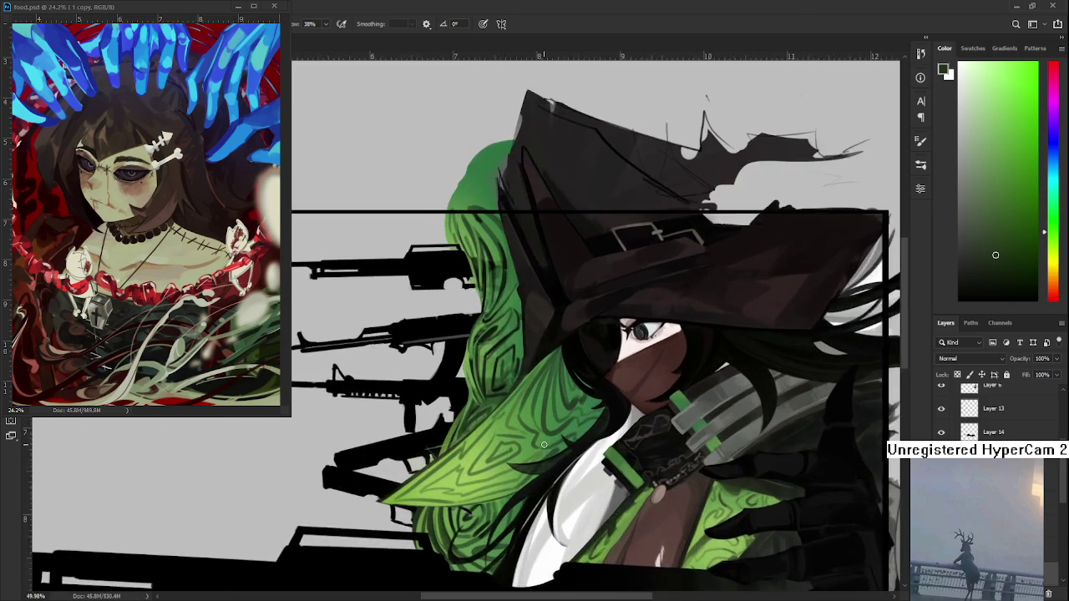
{"action": "scroll", "coordinate": [544, 444], "scroll_direction": "up", "scroll_amount": 3}
{"action": "scroll", "coordinate": [519, 369], "scroll_direction": "down", "scroll_amount": 2}
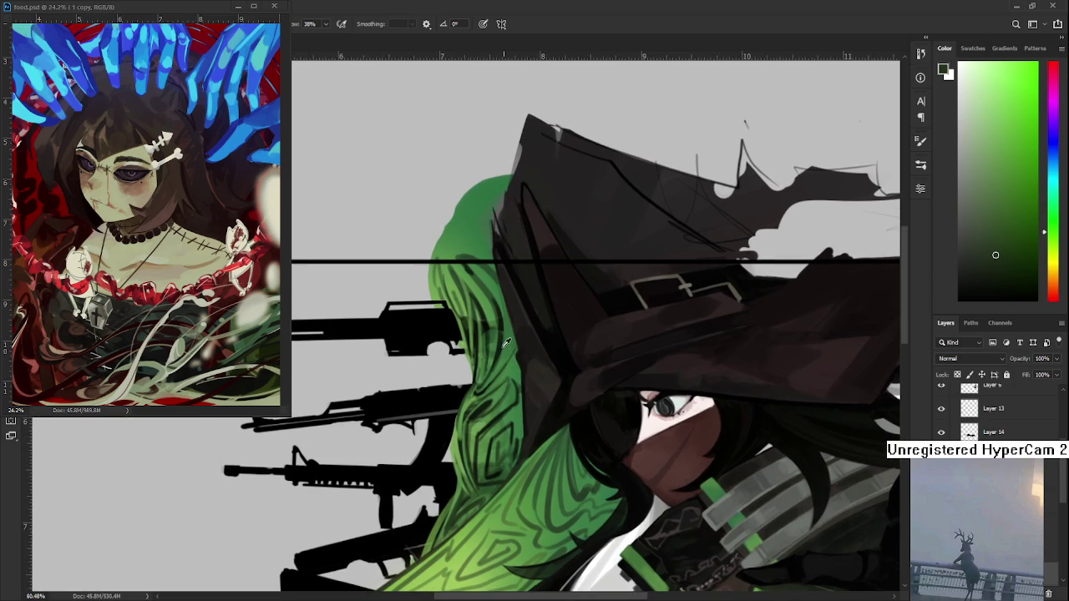
{"action": "left_click", "coordinate": [502, 324], "text": "alt"}
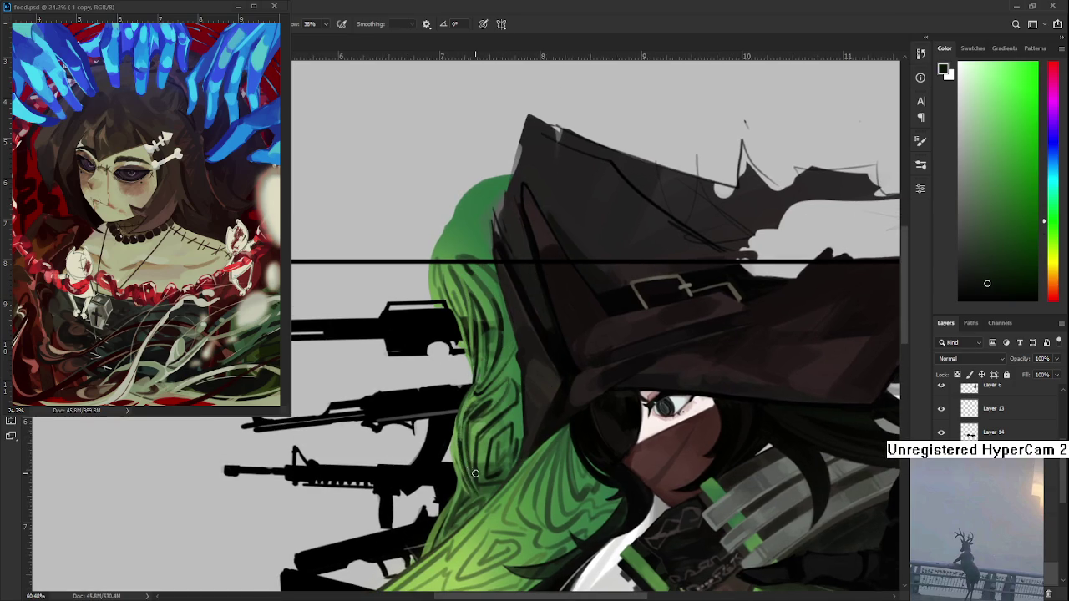
{"action": "scroll", "coordinate": [478, 493], "scroll_direction": "down", "scroll_amount": 2}
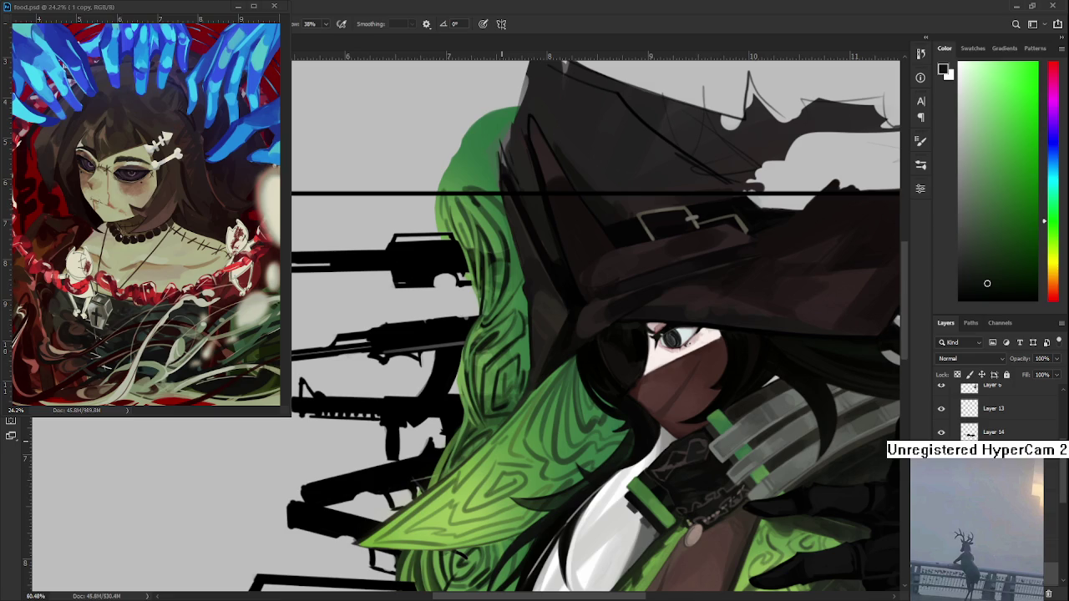
{"action": "left_click", "coordinate": [488, 418], "text": "alt"}
Step: Alternate between lighter, darker and near-black greens sampled from the hair pattern
{"action": "left_click_drag", "start_coordinate": [482, 428], "coordinate": [470, 403]}
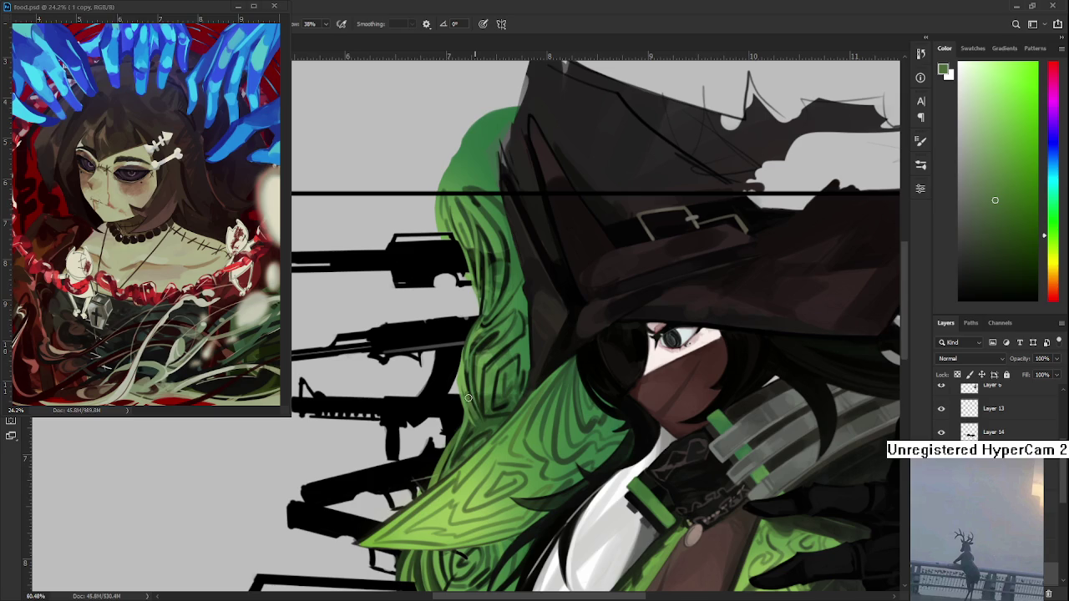
{"action": "left_click", "coordinate": [467, 391], "text": "alt"}
{"action": "left_click", "coordinate": [487, 423], "text": "alt"}
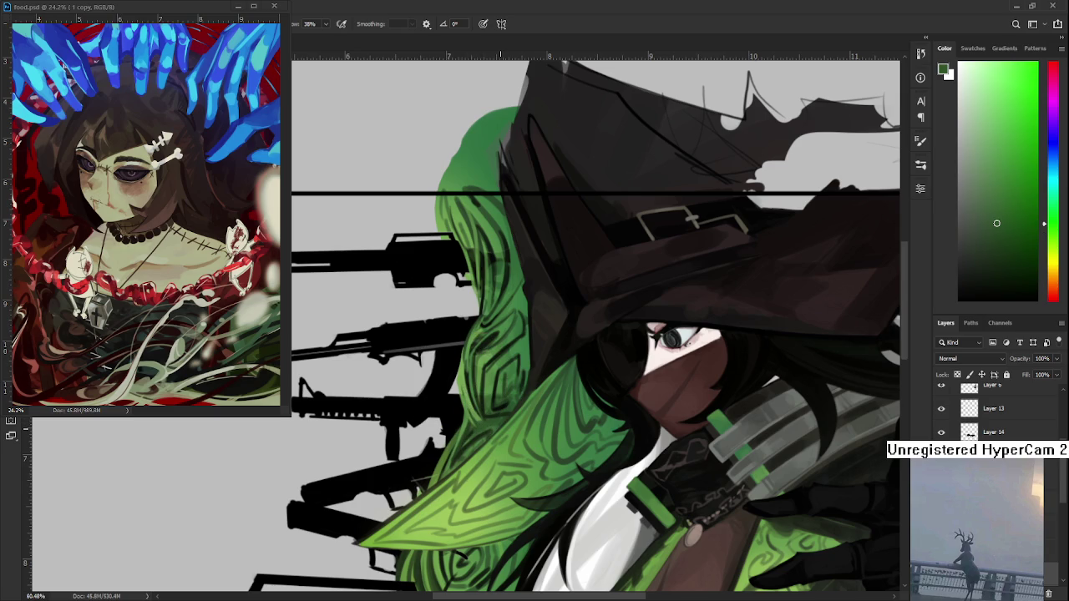
{"action": "left_click_drag", "start_coordinate": [501, 431], "coordinate": [504, 375]}
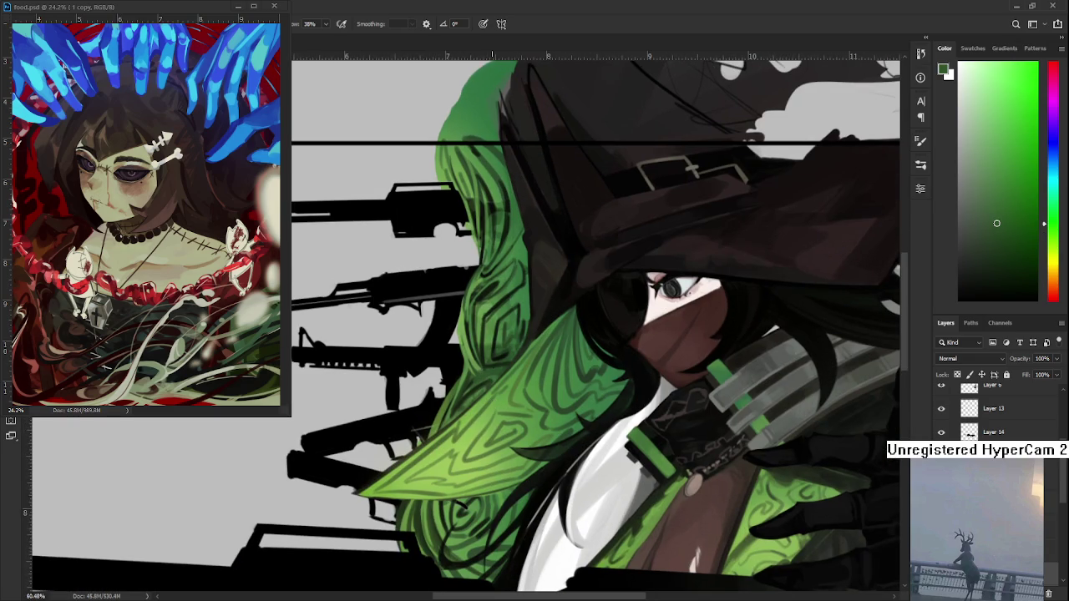
{"action": "left_click", "coordinate": [492, 366], "text": "alt"}
{"action": "left_click", "coordinate": [474, 411], "text": "alt"}
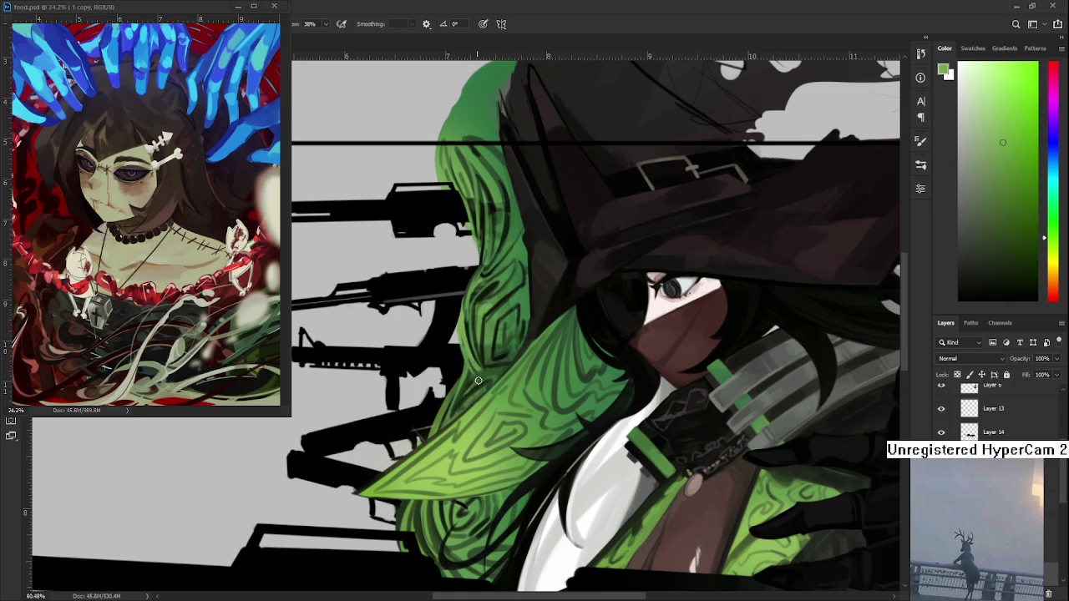
{"action": "left_click", "coordinate": [477, 384], "text": "alt"}
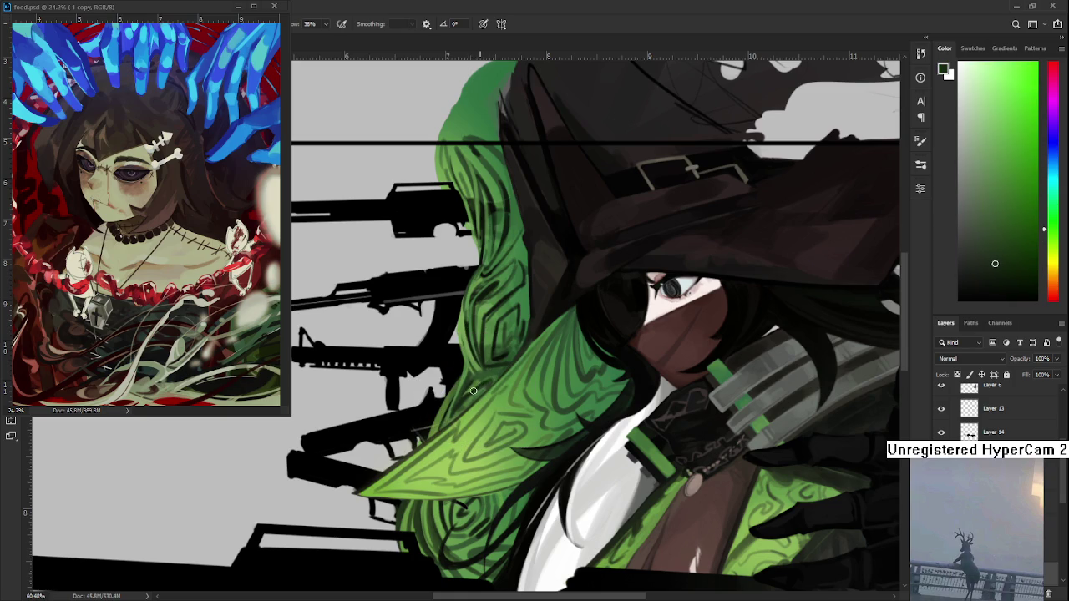
{"action": "left_click", "coordinate": [479, 364], "text": "alt"}
{"action": "left_click", "coordinate": [476, 385], "text": "alt"}
{"action": "left_click", "coordinate": [477, 384], "text": "alt"}
Step: Keep refining the hair shading with alternating light and dark greens, ending on light green
{"action": "left_click", "coordinate": [455, 393], "text": "alt"}
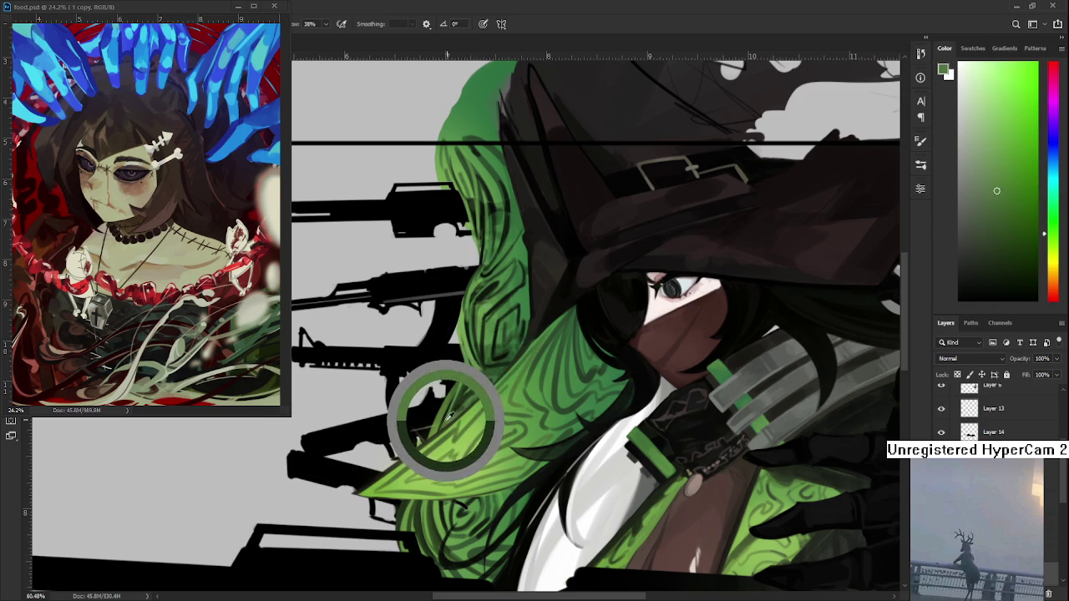
{"action": "left_click", "coordinate": [482, 386], "text": "alt"}
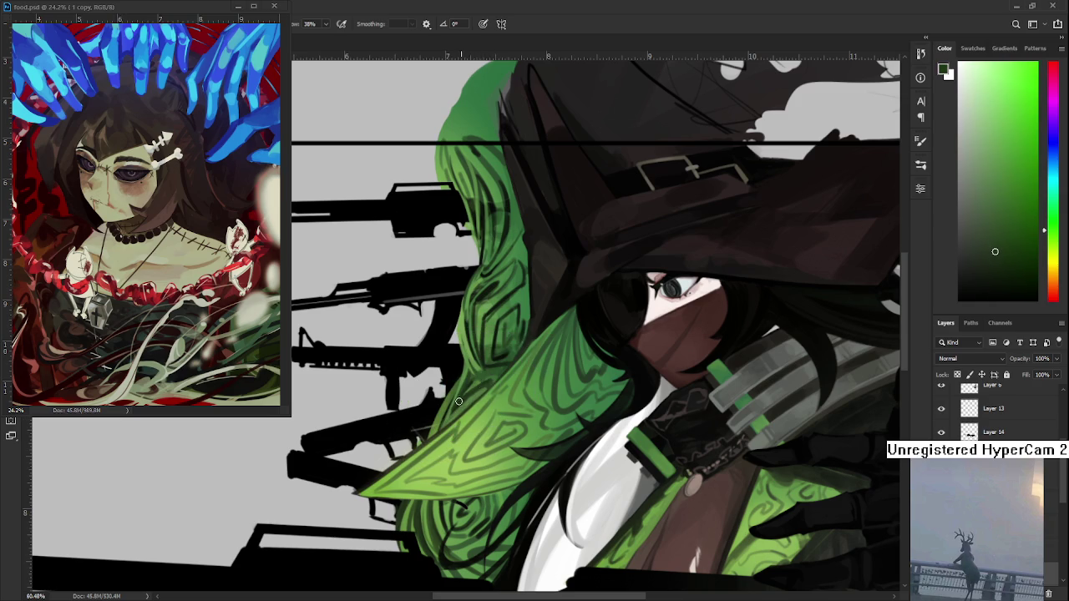
{"action": "left_click", "coordinate": [491, 386], "text": "alt"}
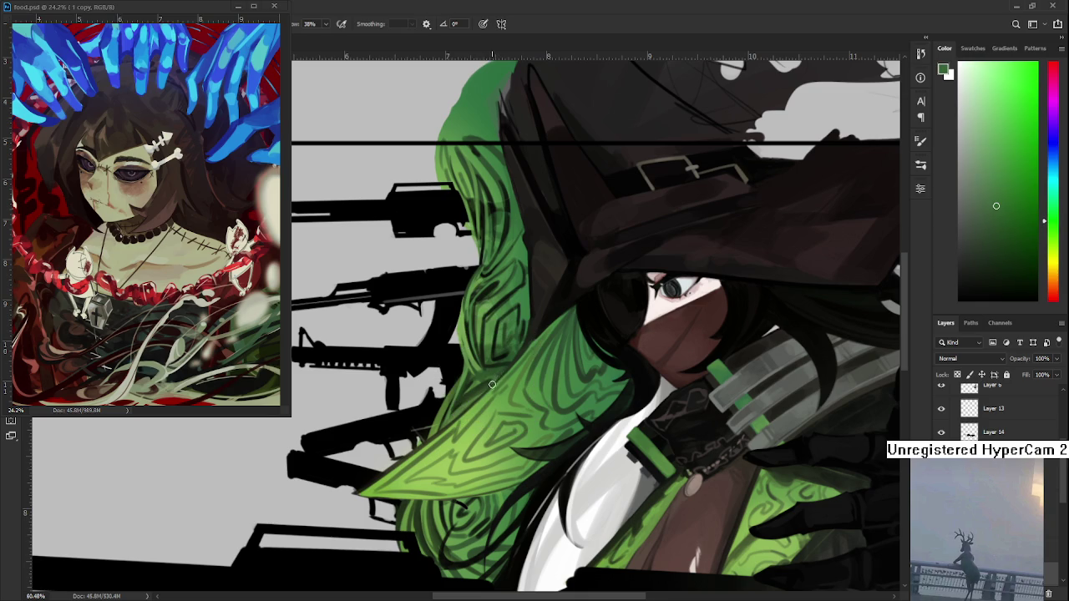
{"action": "left_click", "coordinate": [496, 377], "text": "alt"}
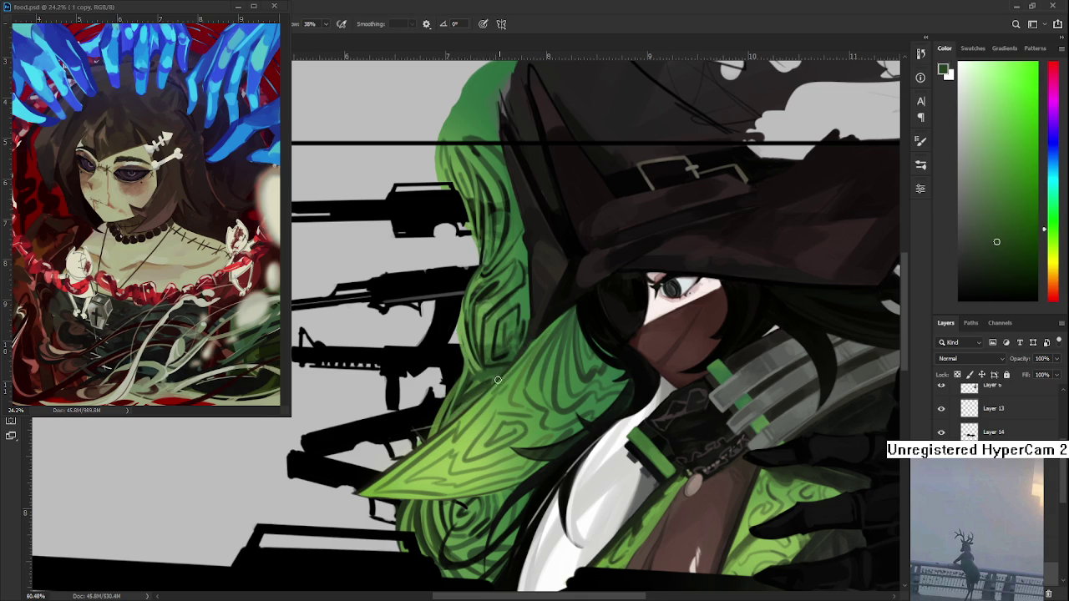
{"action": "left_click", "coordinate": [499, 376], "text": "alt"}
{"action": "left_click", "coordinate": [472, 382], "text": "alt"}
{"action": "left_click", "coordinate": [471, 381], "text": "alt"}
{"action": "left_click", "coordinate": [471, 380], "text": "alt"}
{"action": "left_click", "coordinate": [473, 369], "text": "alt"}
{"action": "left_click", "coordinate": [473, 368], "text": "alt"}
{"action": "scroll", "coordinate": [462, 420], "scroll_direction": "down", "scroll_amount": 3}
Step: Sample darker and lighter greens to touch up the hair
{"action": "scroll", "coordinate": [463, 421], "scroll_direction": "down", "scroll_amount": 2}
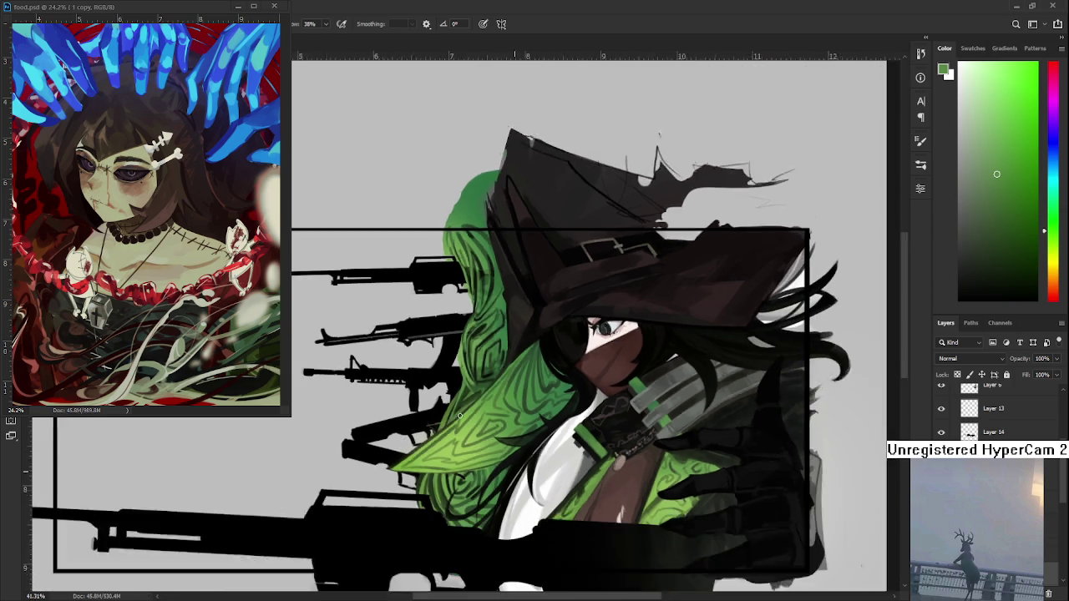
{"action": "scroll", "coordinate": [463, 420], "scroll_direction": "up", "scroll_amount": 3}
{"action": "scroll", "coordinate": [463, 420], "scroll_direction": "up", "scroll_amount": 3}
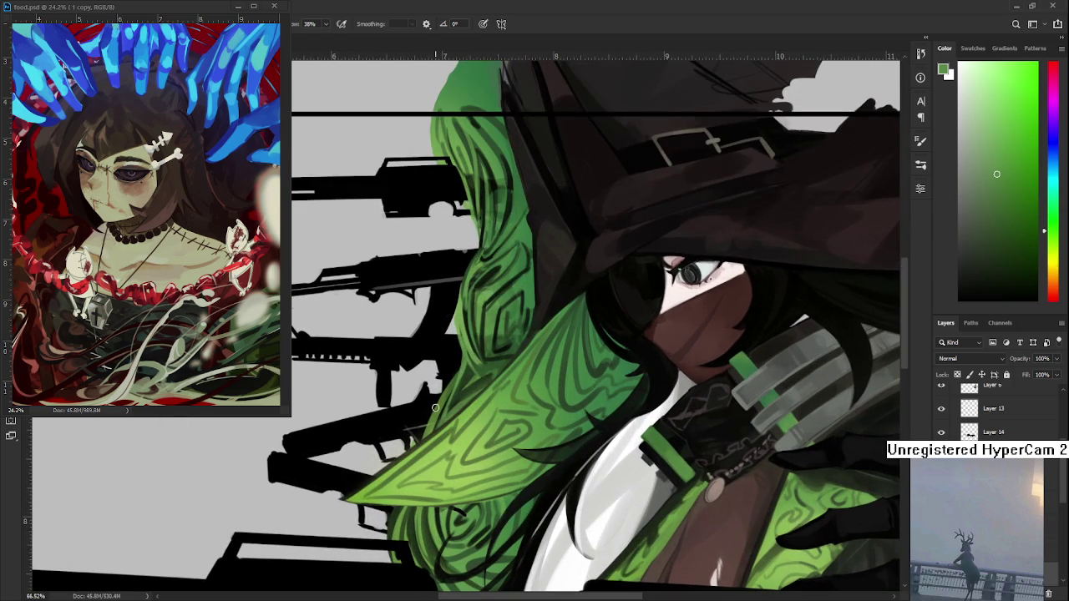
{"action": "left_click", "coordinate": [465, 390], "text": "alt"}
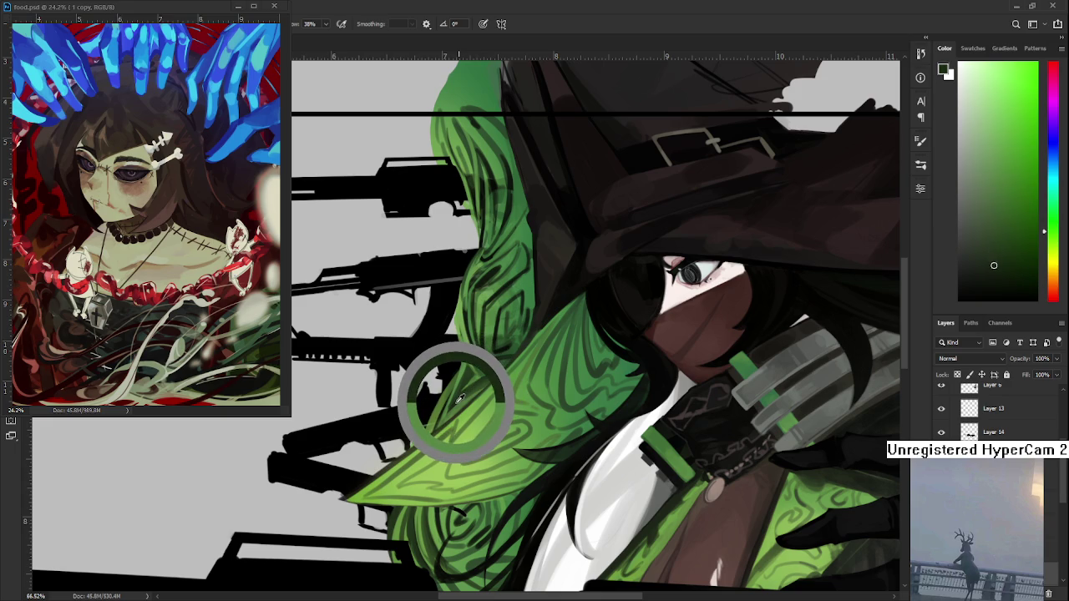
{"action": "left_click_drag", "start_coordinate": [465, 391], "coordinate": [455, 399]}
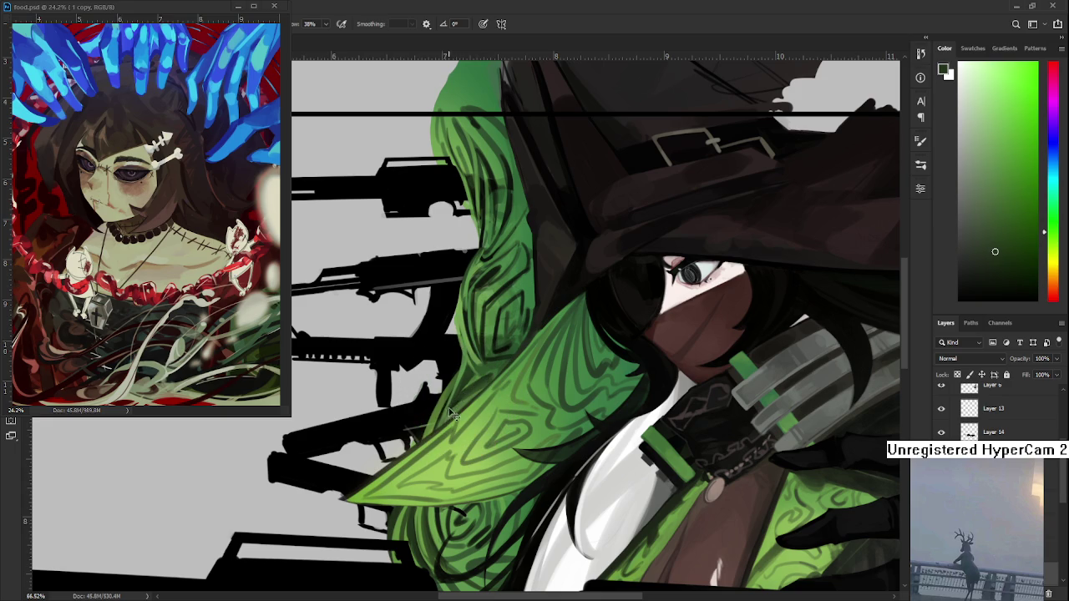
{"action": "left_click", "coordinate": [454, 413], "text": "alt"}
{"action": "scroll", "coordinate": [531, 346], "scroll_direction": "down", "scroll_amount": 5}
{"action": "scroll", "coordinate": [532, 346], "scroll_direction": "up", "scroll_amount": 3}
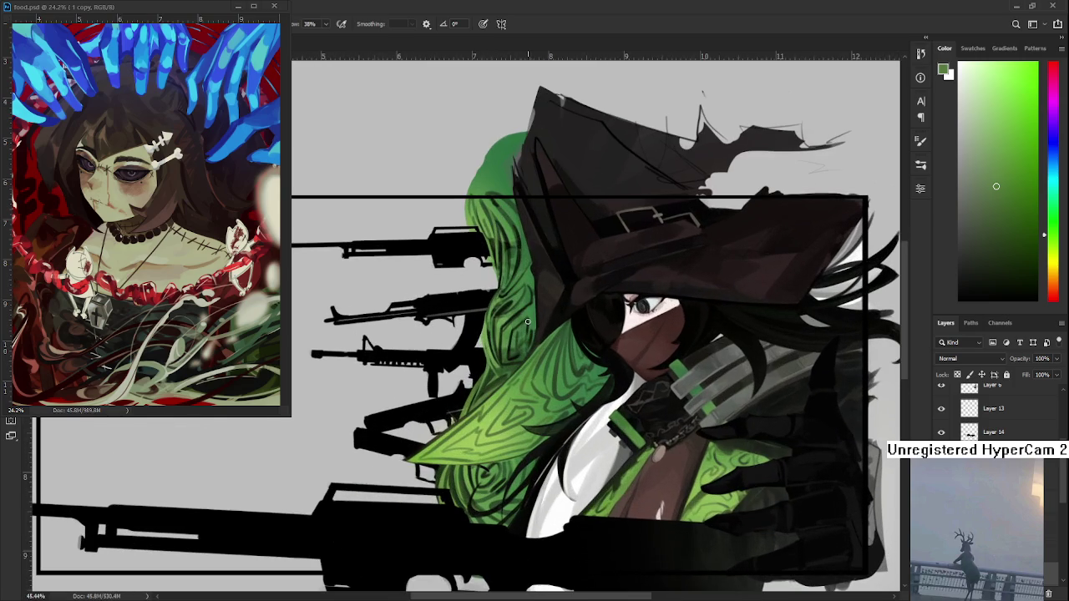
{"action": "scroll", "coordinate": [528, 389], "scroll_direction": "up", "scroll_amount": 2}
Step: Take a final dark hair green, then paste the red-haired image into the painting
{"action": "left_click_drag", "start_coordinate": [527, 389], "coordinate": [525, 425]}
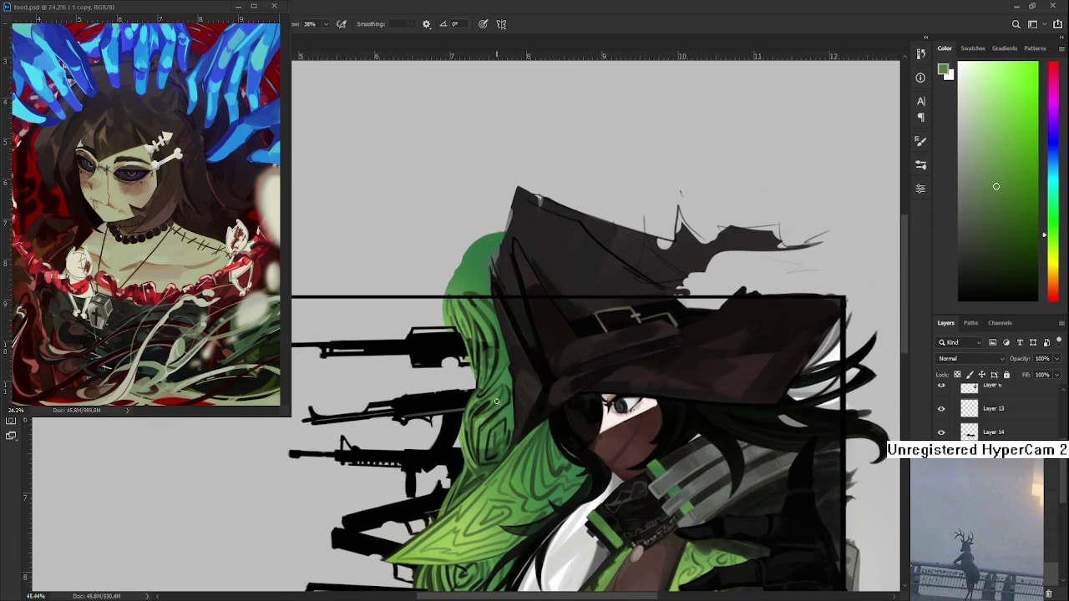
{"action": "left_click", "coordinate": [497, 387], "text": "alt"}
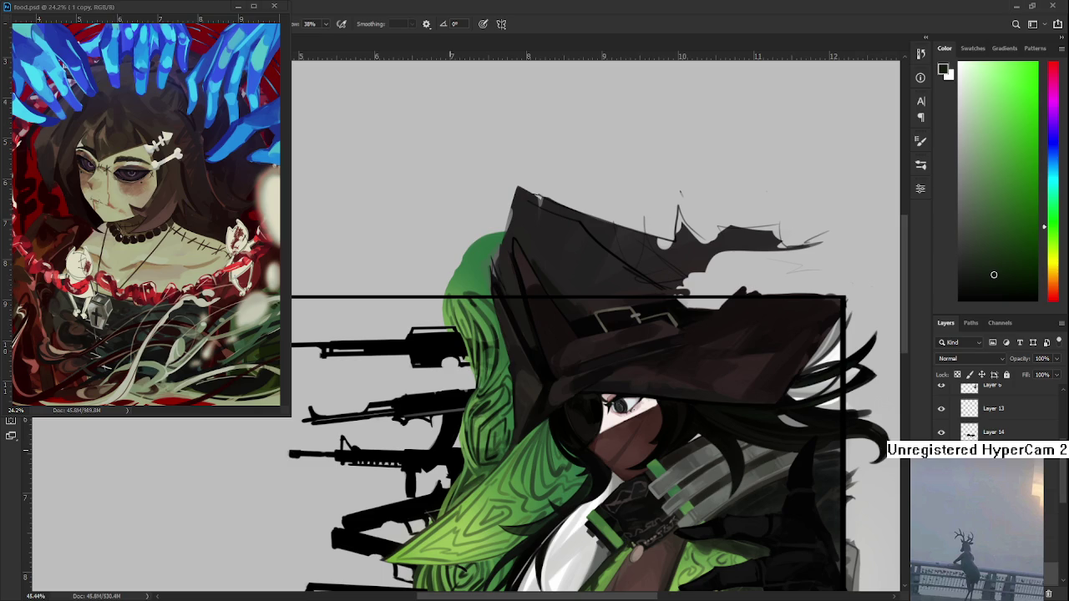
{"action": "mouse_move", "coordinate": [537, 339]}
{"action": "left_mouse_down"}
{"action": "mouse_move", "coordinate": [504, 345]}
{"action": "mouse_move", "coordinate": [470, 322]}
{"action": "left_mouse_up"}
{"action": "scroll", "coordinate": [597, 326], "scroll_direction": "down", "scroll_amount": 2}
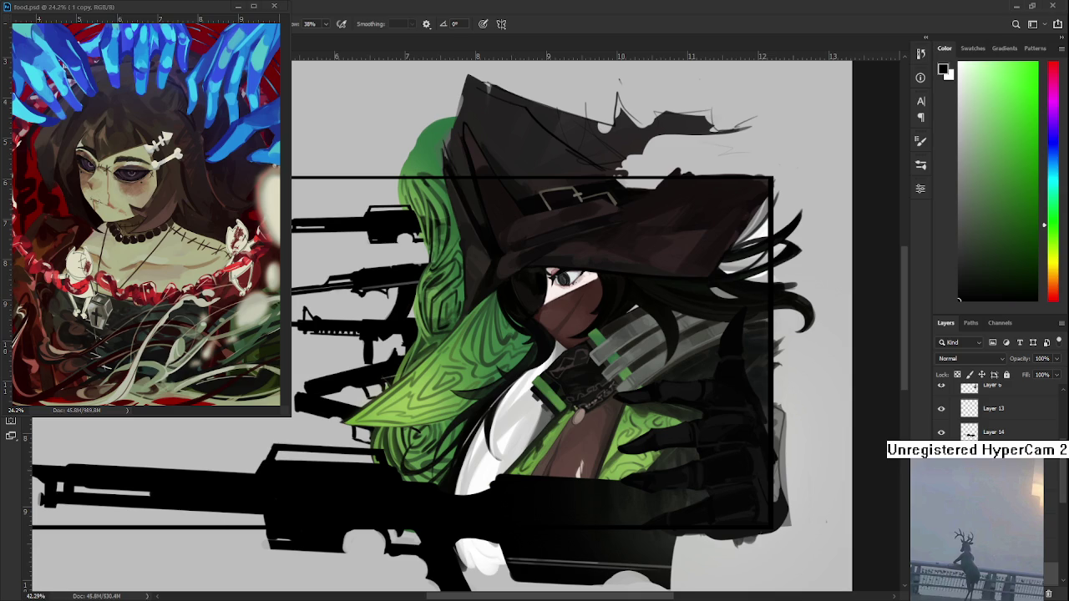
{"action": "key", "text": "ctrl+v"}
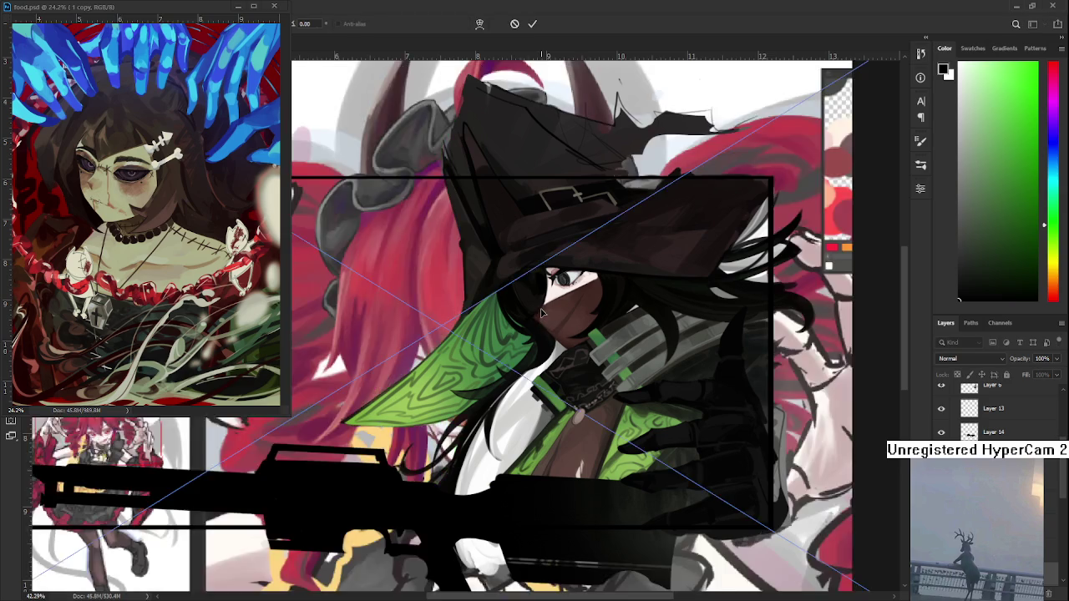
Step: Commit the pasted image, move image(12) above Layer 8, and scale it down
{"action": "scroll", "coordinate": [501, 317], "scroll_direction": "down", "scroll_amount": 3}
{"action": "key", "text": "Return"}
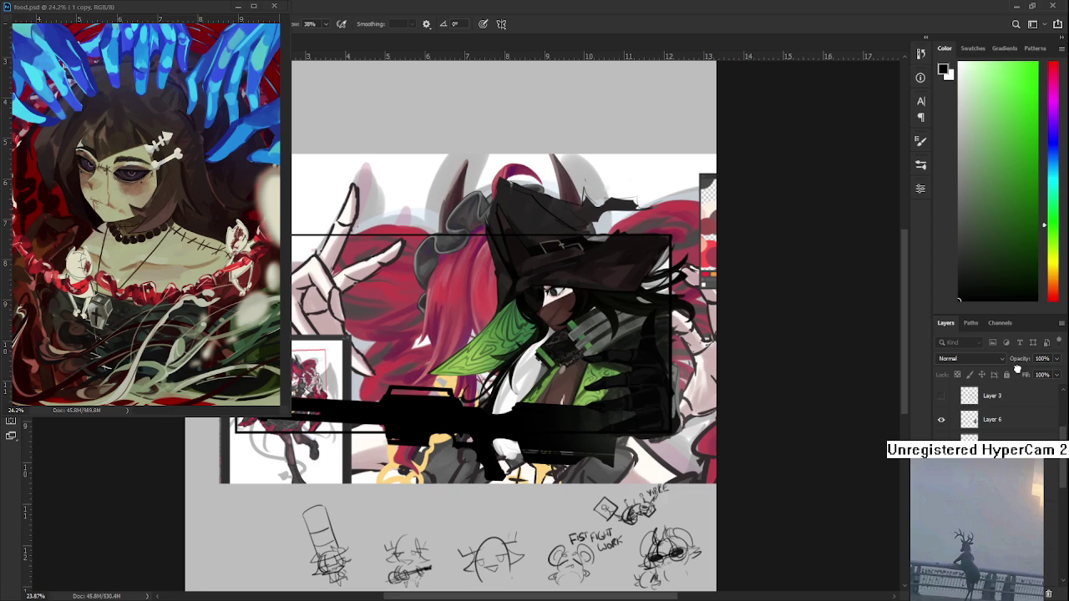
{"action": "left_click_drag", "start_coordinate": [1017, 374], "coordinate": [1014, 406]}
{"action": "key", "text": "ctrl+t"}
{"action": "left_click_drag", "start_coordinate": [733, 171], "coordinate": [597, 250]}
{"action": "key", "text": "Return"}
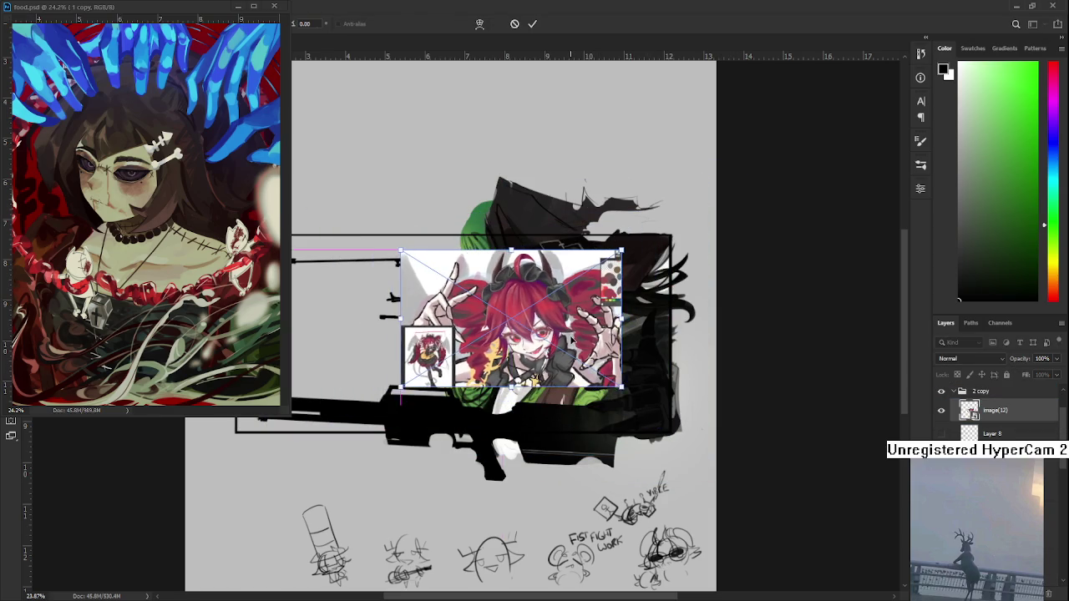
Step: Zoom in to study the red-haired reference, then delete the image(12) layer
{"action": "scroll", "coordinate": [502, 293], "scroll_direction": "up", "scroll_amount": 5}
{"action": "left_click_drag", "start_coordinate": [501, 292], "coordinate": [595, 303]}
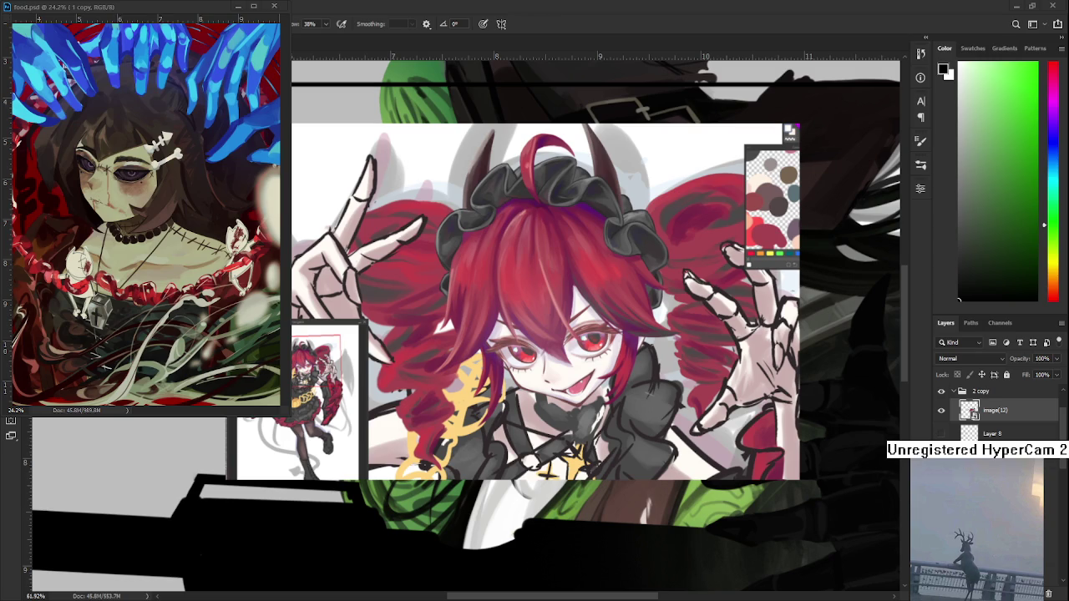
{"action": "scroll", "coordinate": [429, 406], "scroll_direction": "down", "scroll_amount": 3}
{"action": "scroll", "coordinate": [516, 429], "scroll_direction": "left", "scroll_amount": 2}
{"action": "scroll", "coordinate": [585, 428], "scroll_direction": "left", "scroll_amount": 1}
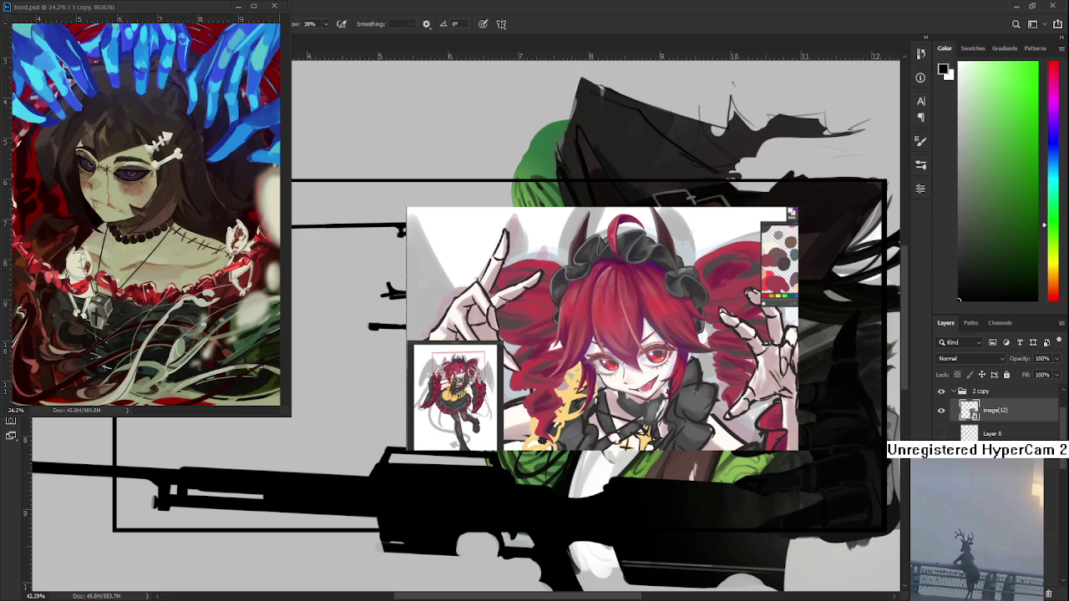
{"action": "left_click", "coordinate": [1050, 594]}
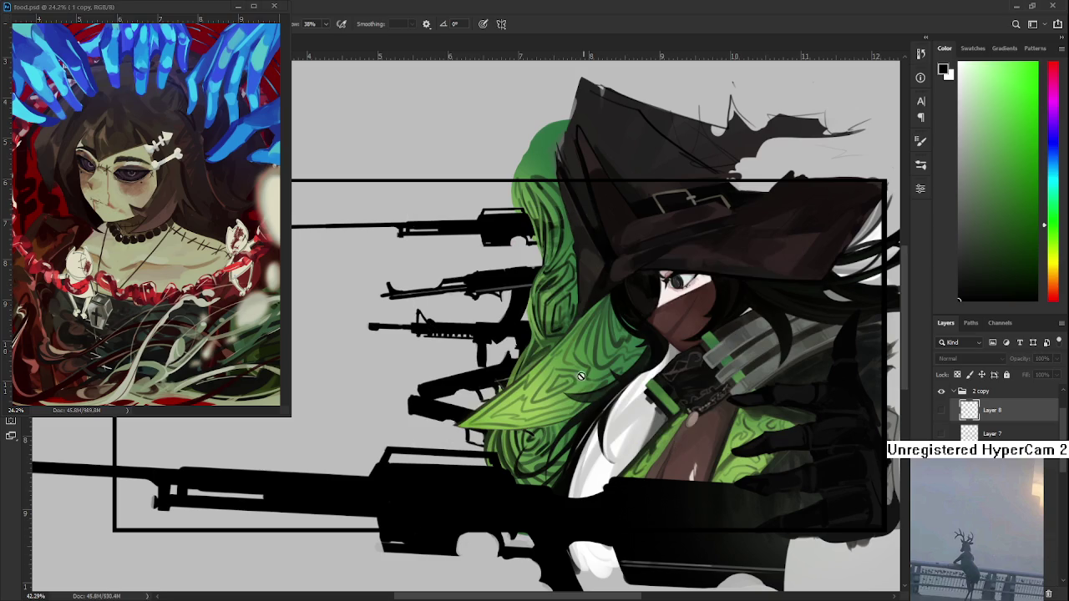
Step: Cycle between documents, ending with the food.psd reference in front
{"action": "scroll", "coordinate": [994, 413], "scroll_direction": "up", "scroll_amount": 2}
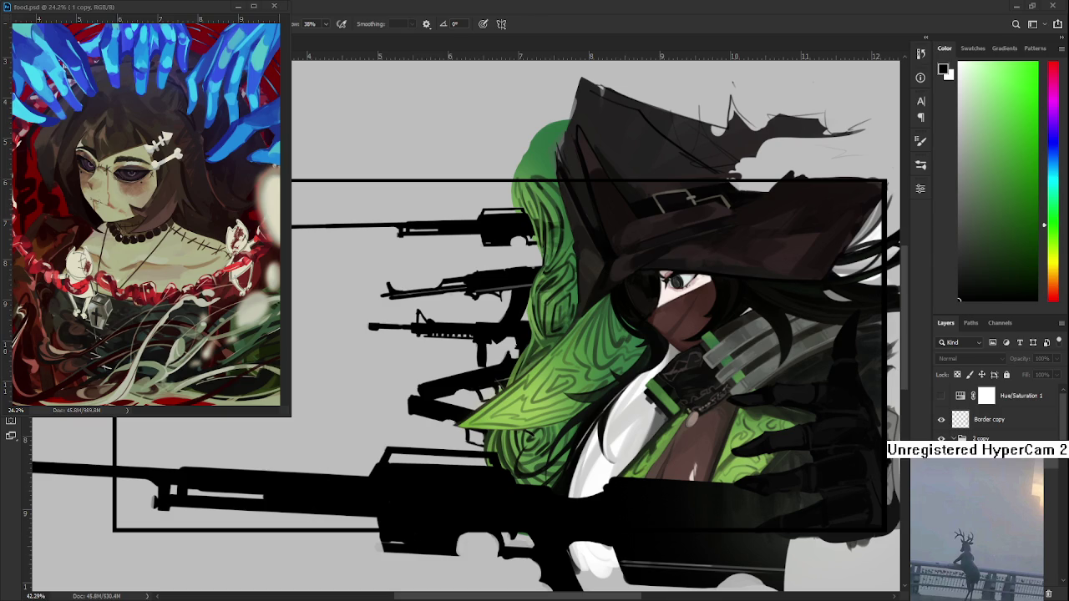
{"action": "key", "text": "ctrl+Tab"}
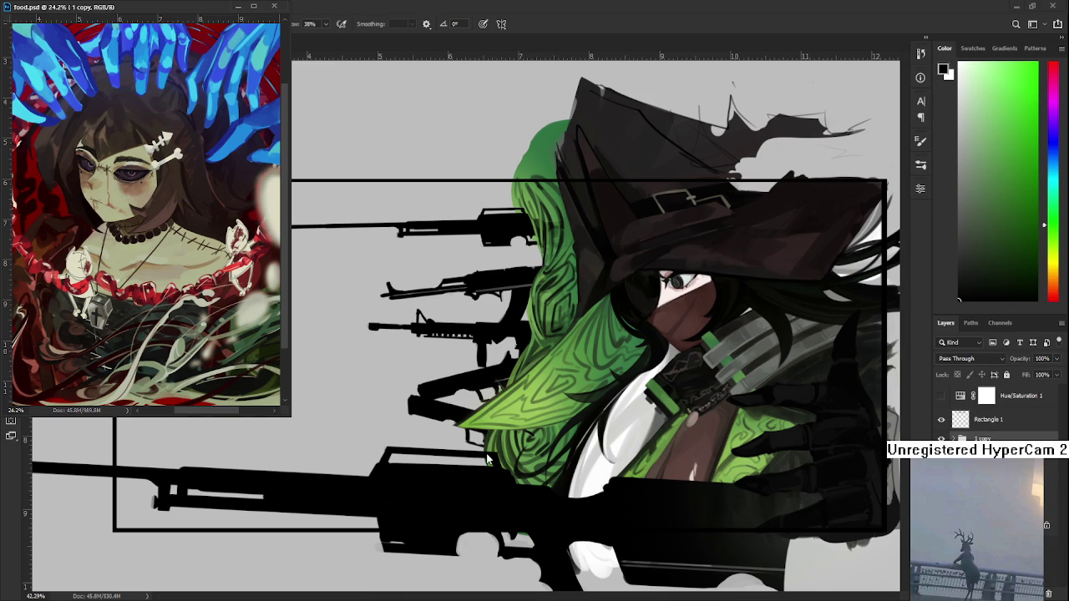
{"action": "key", "text": "ctrl+Tab"}
{"action": "left_click_drag", "start_coordinate": [522, 356], "coordinate": [496, 374]}
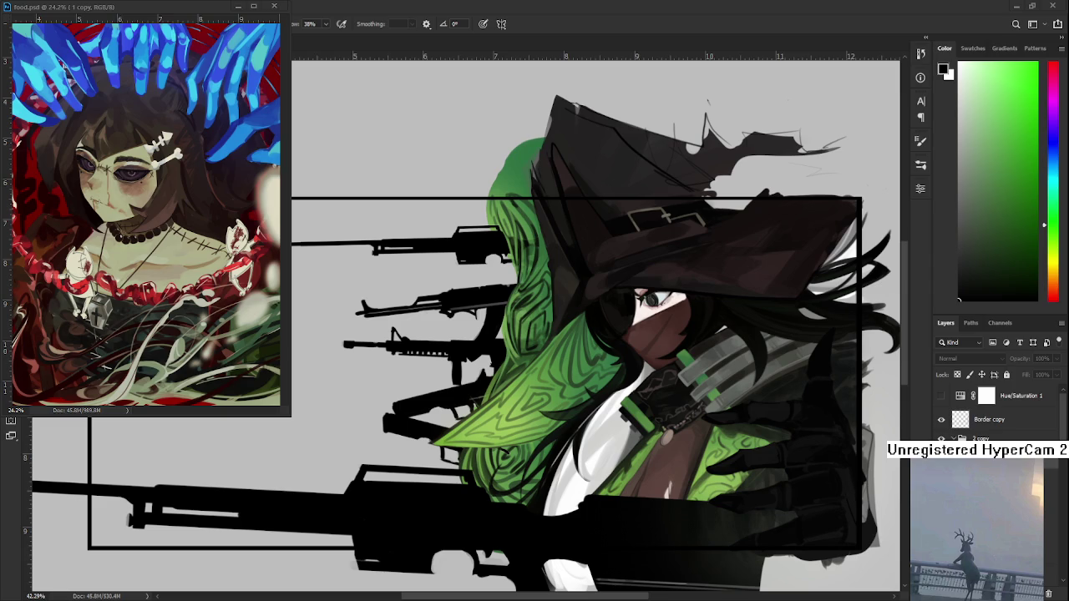
{"action": "key", "text": "ctrl+Tab"}
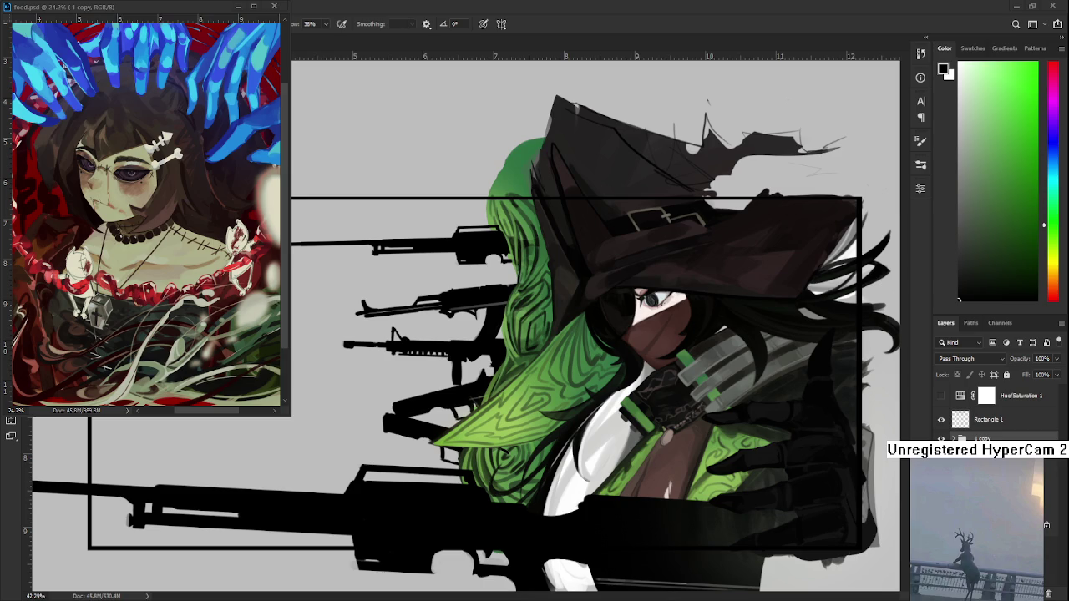
Step: Zoom the windows and scroll the Layers panel down to Layer 21
{"action": "scroll", "coordinate": [142, 213], "scroll_direction": "up", "scroll_amount": 1}
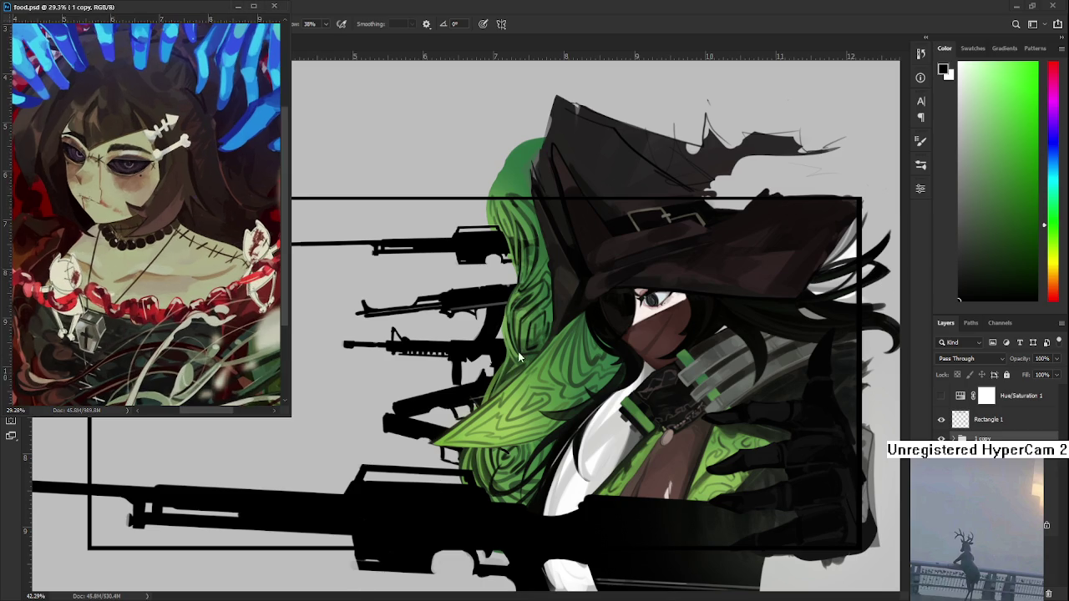
{"action": "scroll", "coordinate": [465, 323], "scroll_direction": "down", "scroll_amount": 2}
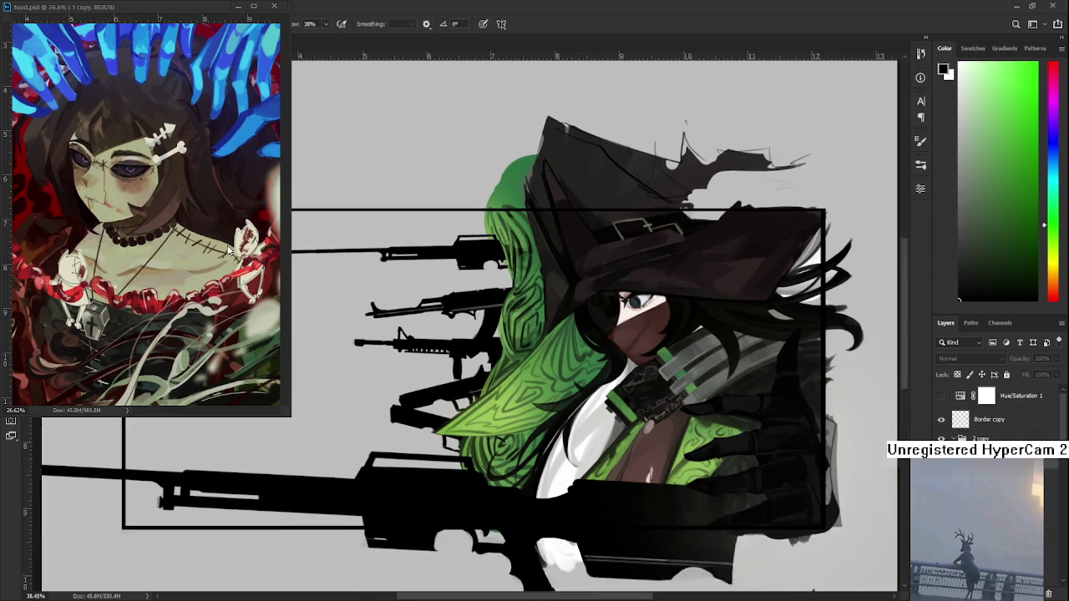
{"action": "scroll", "coordinate": [229, 249], "scroll_direction": "down", "scroll_amount": 1}
{"action": "scroll", "coordinate": [243, 251], "scroll_direction": "up", "scroll_amount": 1}
{"action": "scroll", "coordinate": [267, 254], "scroll_direction": "down", "scroll_amount": 1}
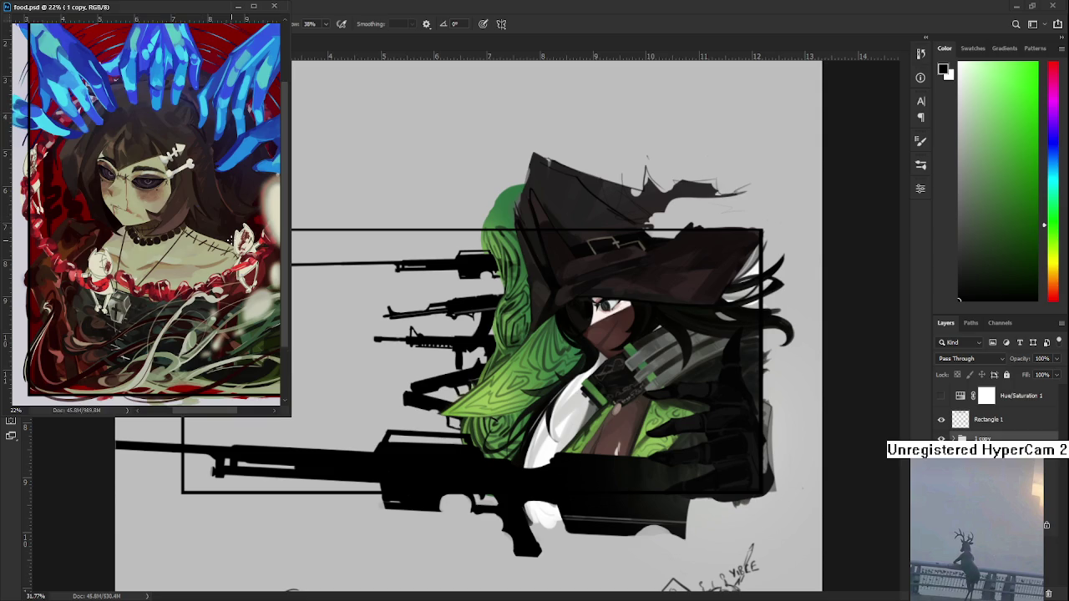
{"action": "scroll", "coordinate": [515, 314], "scroll_direction": "up", "scroll_amount": 3}
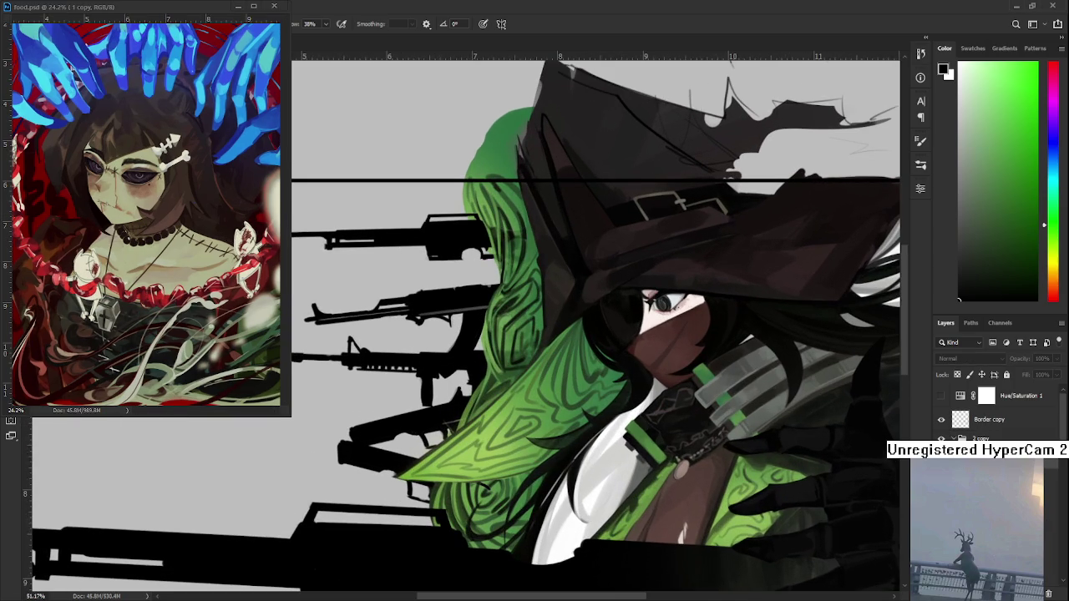
{"action": "scroll", "coordinate": [998, 413], "scroll_direction": "down", "scroll_amount": 1}
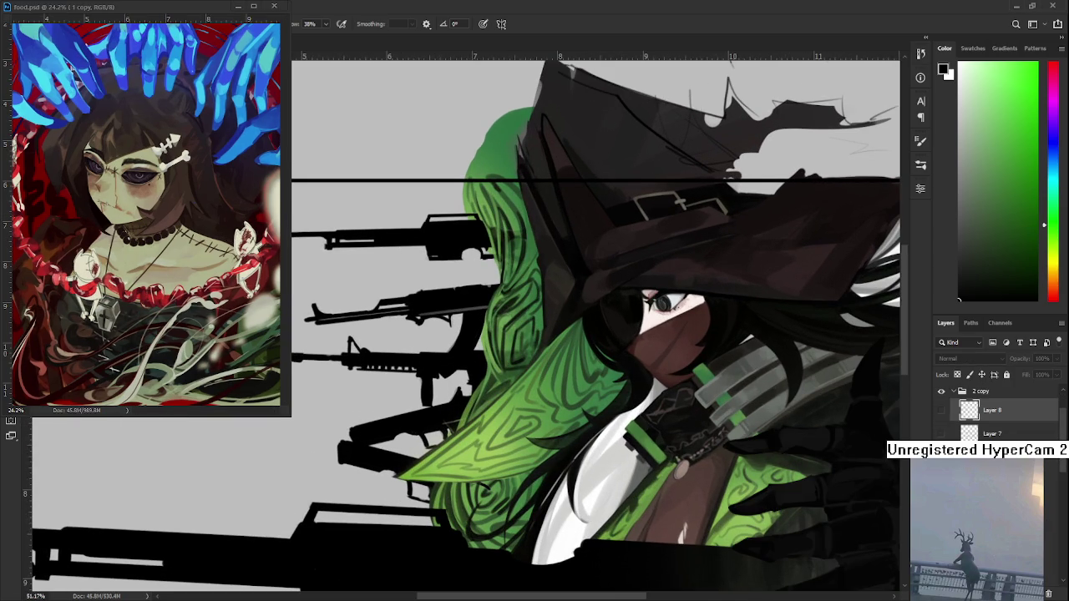
{"action": "scroll", "coordinate": [999, 414], "scroll_direction": "up", "scroll_amount": 2}
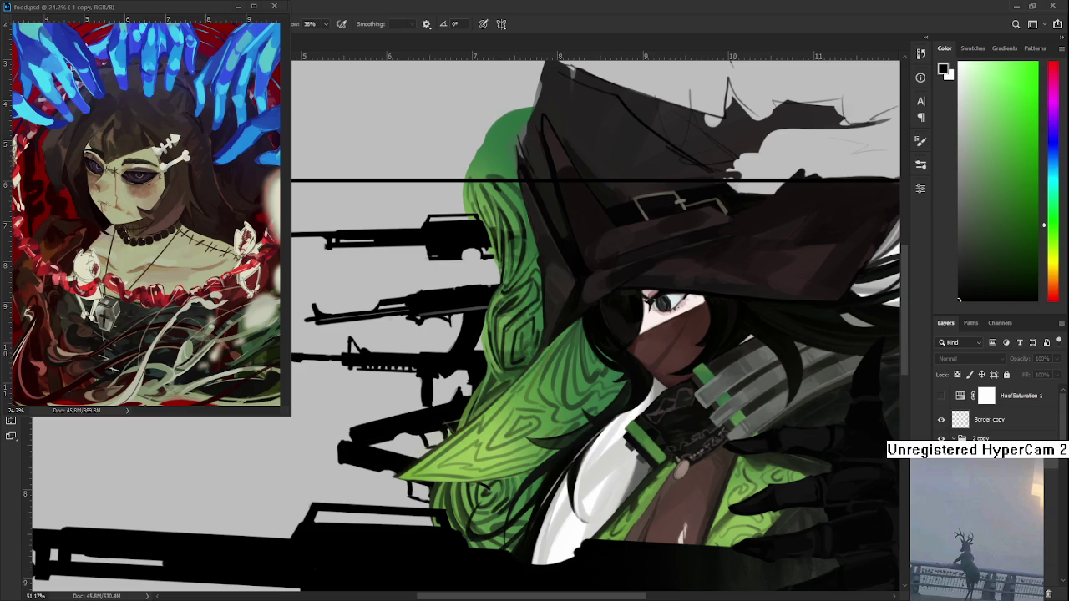
{"action": "scroll", "coordinate": [998, 414], "scroll_direction": "down", "scroll_amount": 2}
{"action": "scroll", "coordinate": [999, 414], "scroll_direction": "down", "scroll_amount": 2}
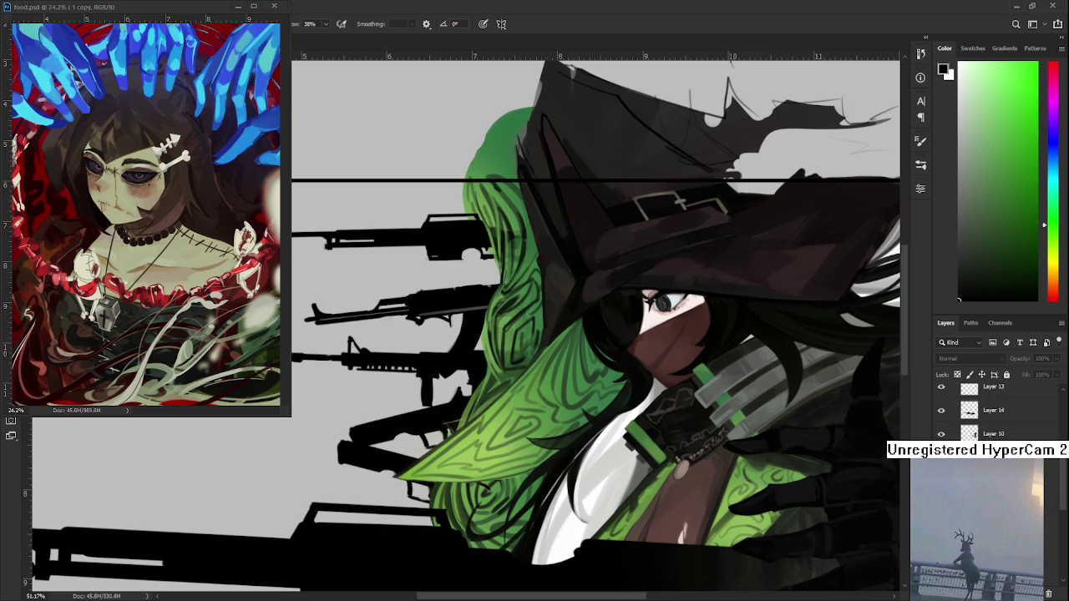
{"action": "scroll", "coordinate": [998, 411], "scroll_direction": "down", "scroll_amount": 2}
{"action": "scroll", "coordinate": [998, 410], "scroll_direction": "down", "scroll_amount": 2}
Step: Toggle Layer 21's visibility to confirm it holds the green hair, then select it
{"action": "left_click", "coordinate": [942, 433]}
{"action": "left_click", "coordinate": [942, 434]}
{"action": "left_click", "coordinate": [941, 433]}
{"action": "left_click", "coordinate": [942, 434]}
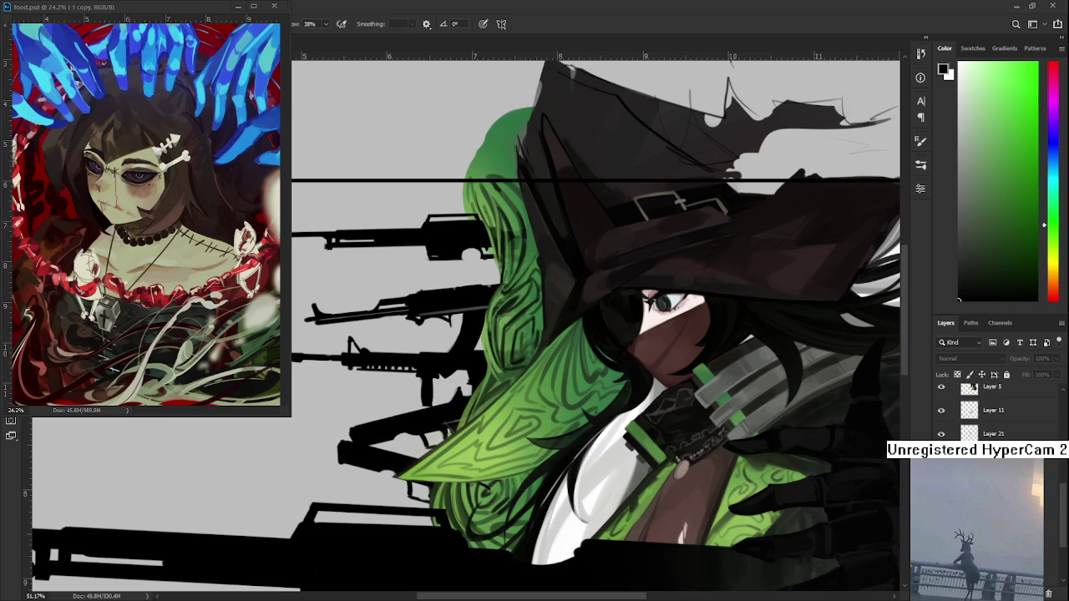
{"action": "left_click", "coordinate": [952, 434]}
Step: Frame the hat and hair, then sample a dark green from the witch's hair
{"action": "left_click_drag", "start_coordinate": [472, 332], "coordinate": [455, 400]}
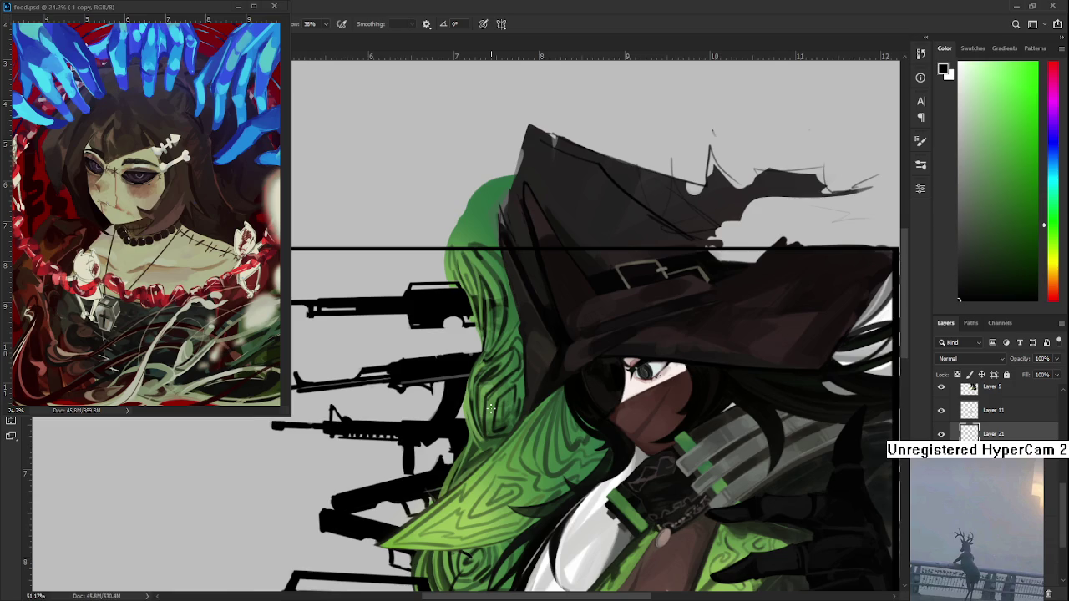
{"action": "scroll", "coordinate": [491, 407], "scroll_direction": "down", "scroll_amount": 1}
{"action": "scroll", "coordinate": [491, 408], "scroll_direction": "up", "scroll_amount": 2}
{"action": "left_click_drag", "start_coordinate": [526, 355], "coordinate": [470, 401]}
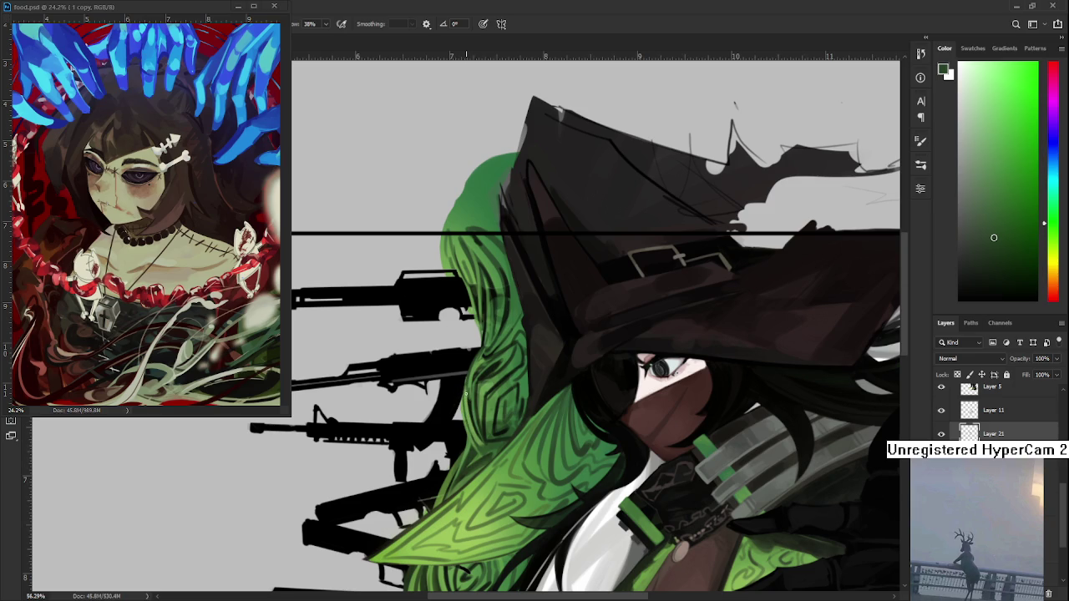
{"action": "left_click", "coordinate": [467, 384], "text": "alt"}
{"action": "left_click", "coordinate": [470, 380], "text": "alt"}
{"action": "scroll", "coordinate": [505, 425], "scroll_direction": "down", "scroll_amount": 2}
Step: Sample several greens from the hair, moving from darker to lighter tones
{"action": "scroll", "coordinate": [535, 422], "scroll_direction": "down", "scroll_amount": 2}
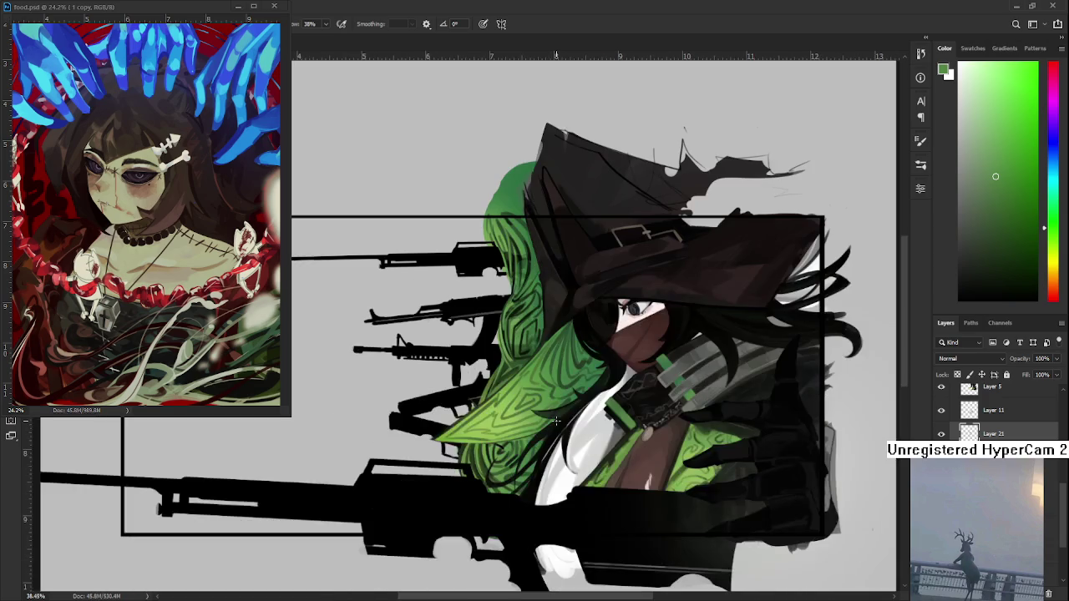
{"action": "left_click", "coordinate": [531, 336], "text": "alt"}
{"action": "left_click_drag", "start_coordinate": [532, 335], "coordinate": [513, 352]}
{"action": "left_click", "coordinate": [524, 330], "text": "alt"}
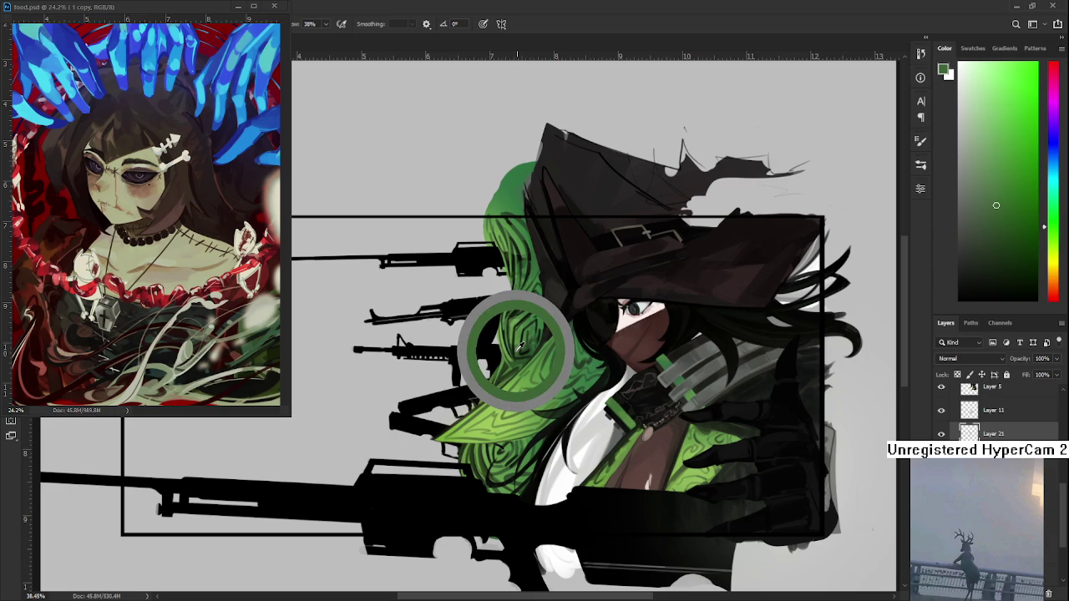
{"action": "left_click", "coordinate": [519, 328], "text": "alt"}
{"action": "left_click", "coordinate": [518, 349], "text": "alt"}
{"action": "left_click_drag", "start_coordinate": [521, 349], "coordinate": [511, 329]}
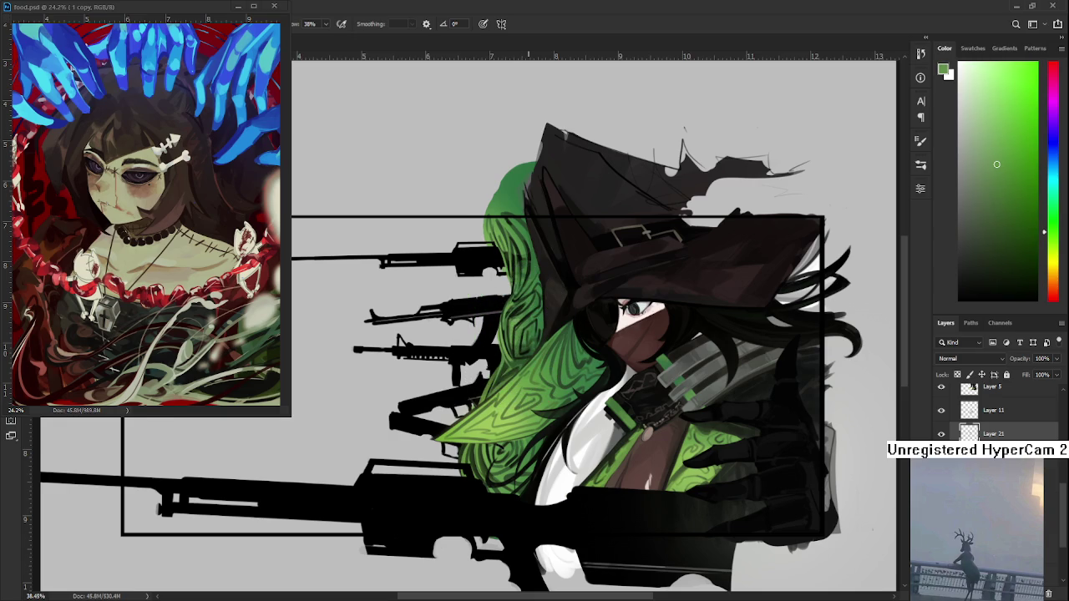
Step: Repaint the hair's left edge on Layer 21, then sample near-black from the artwork
{"action": "scroll", "coordinate": [521, 351], "scroll_direction": "up", "scroll_amount": 1}
{"action": "mouse_move", "coordinate": [506, 221]}
{"action": "left_mouse_down"}
{"action": "mouse_move", "coordinate": [501, 405]}
{"action": "mouse_move", "coordinate": [481, 411]}
{"action": "left_mouse_up"}
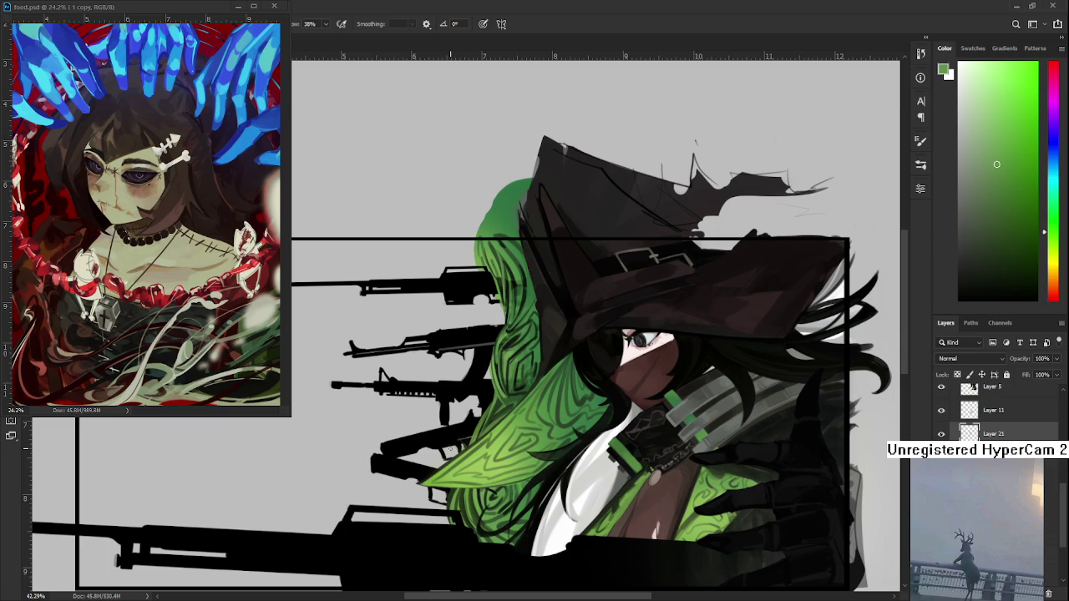
{"action": "left_click_drag", "start_coordinate": [524, 383], "coordinate": [479, 409]}
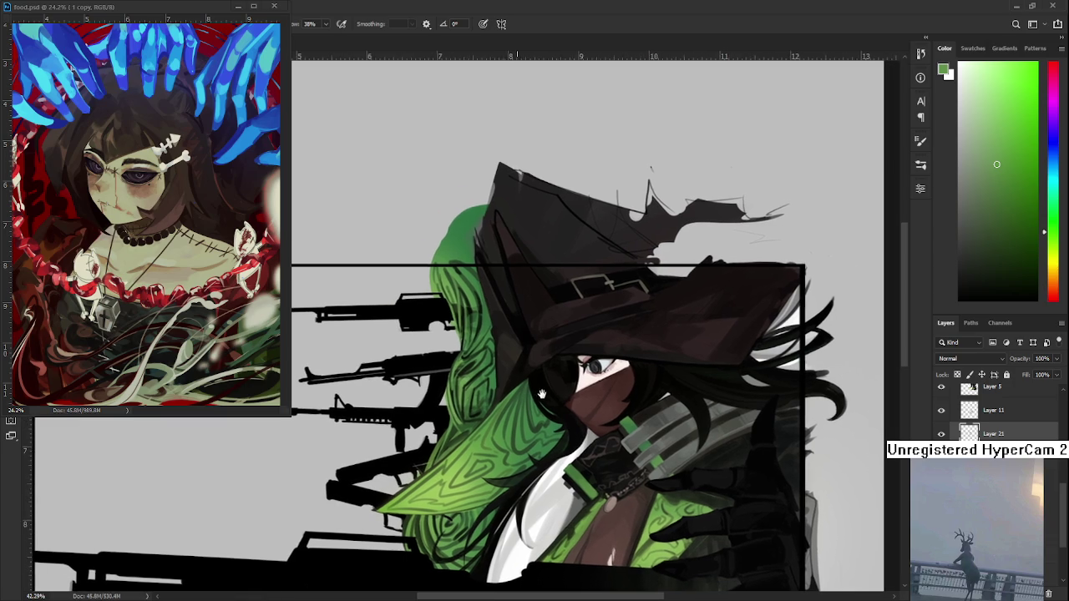
{"action": "left_click", "coordinate": [479, 409], "text": "alt"}
{"action": "left_click_drag", "start_coordinate": [479, 409], "coordinate": [481, 411]}
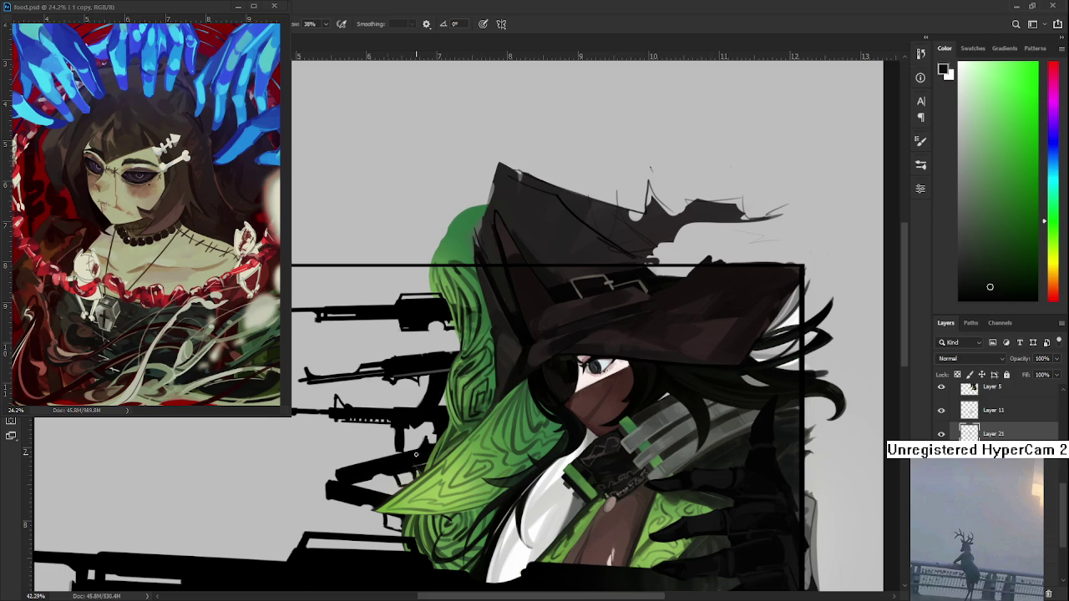
Step: Sample a darker green from the hair for the maze-like pattern lines
{"action": "left_click_drag", "start_coordinate": [499, 351], "coordinate": [507, 328]}
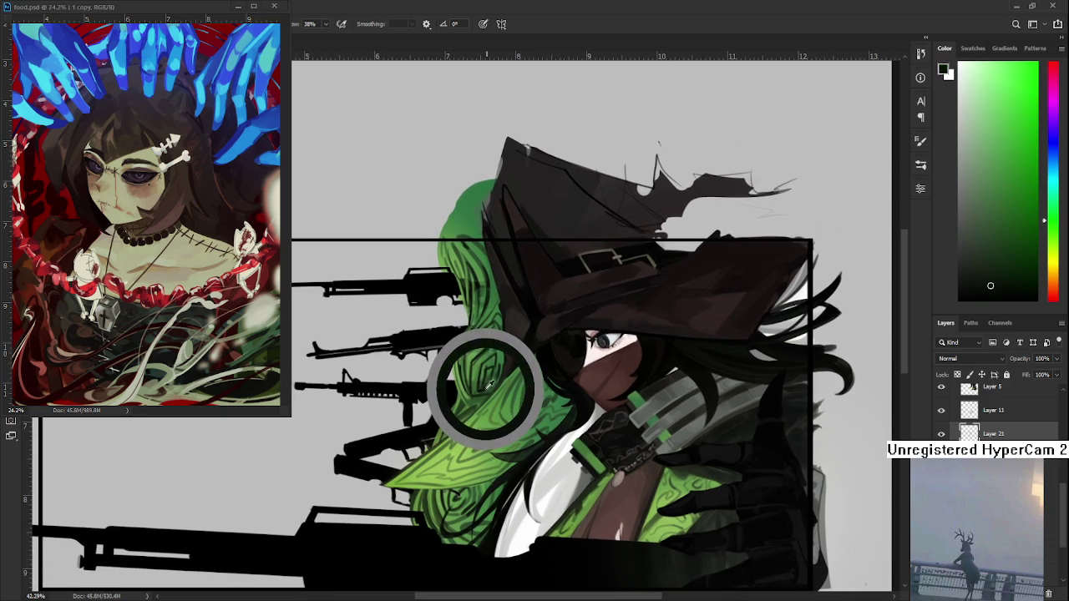
{"action": "left_click", "coordinate": [443, 391], "text": "alt"}
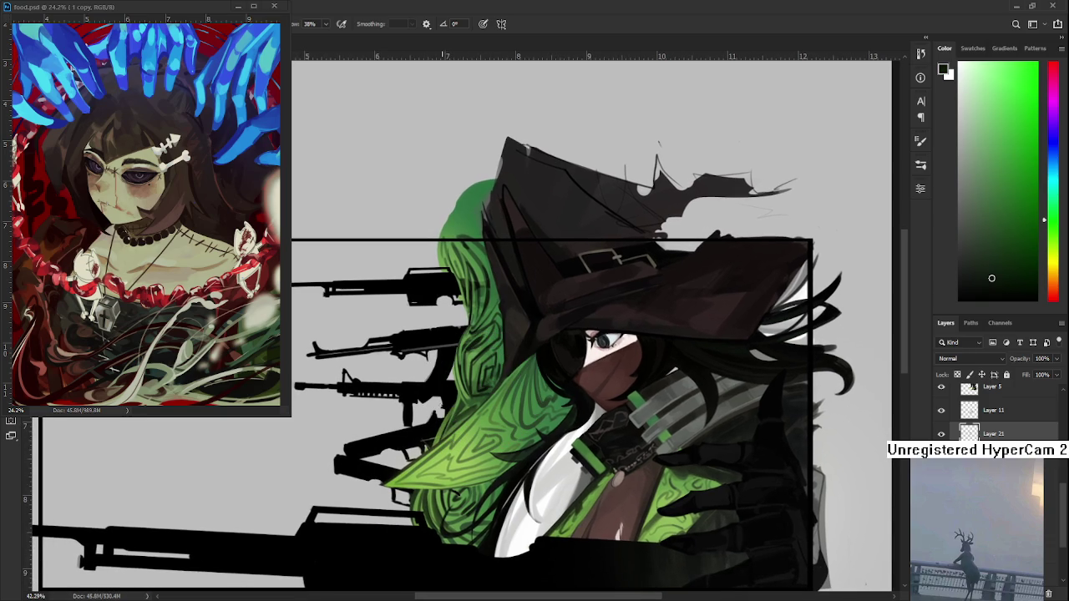
{"action": "left_click", "coordinate": [466, 401], "text": "alt"}
{"action": "left_click_drag", "start_coordinate": [466, 401], "coordinate": [472, 402]}
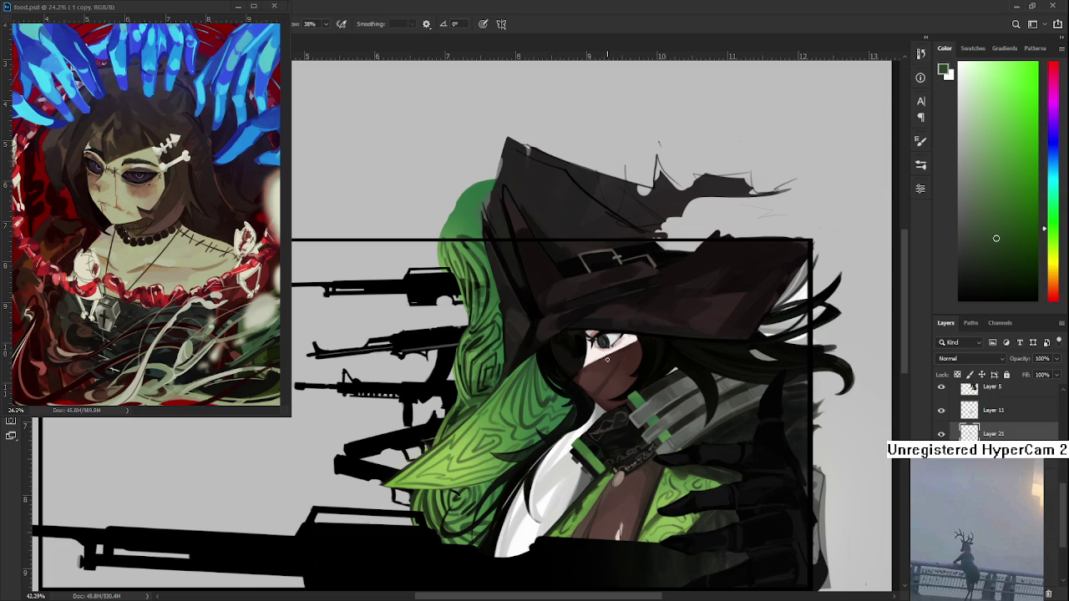
{"action": "scroll", "coordinate": [498, 405], "scroll_direction": "up", "scroll_amount": 3}
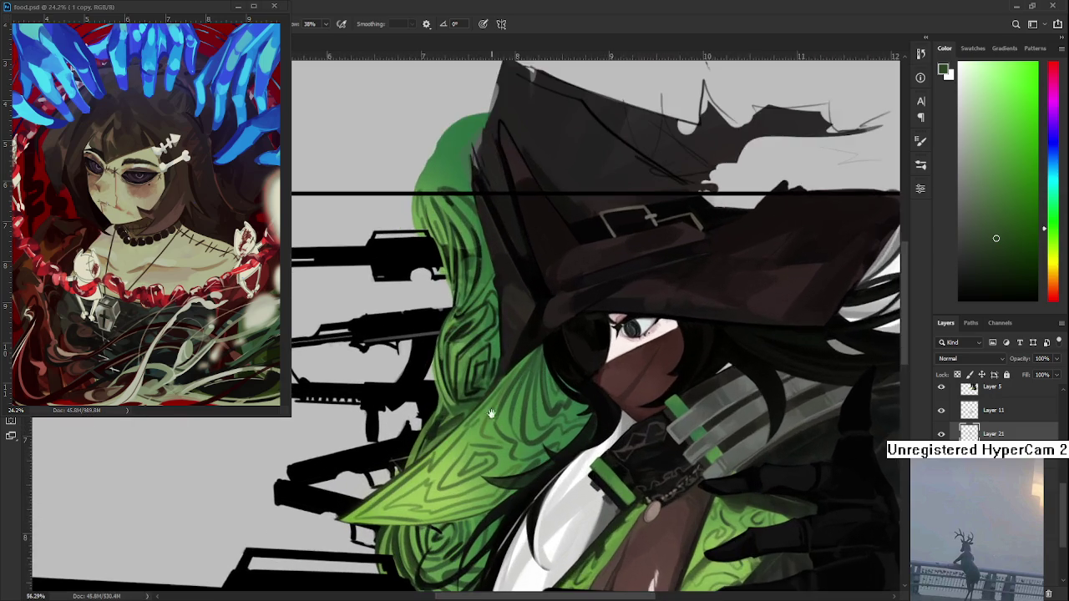
Step: Bring the hair beside the left rifles into view and alternate sampling near-black and bright greens
{"action": "left_click_drag", "start_coordinate": [498, 404], "coordinate": [558, 412]}
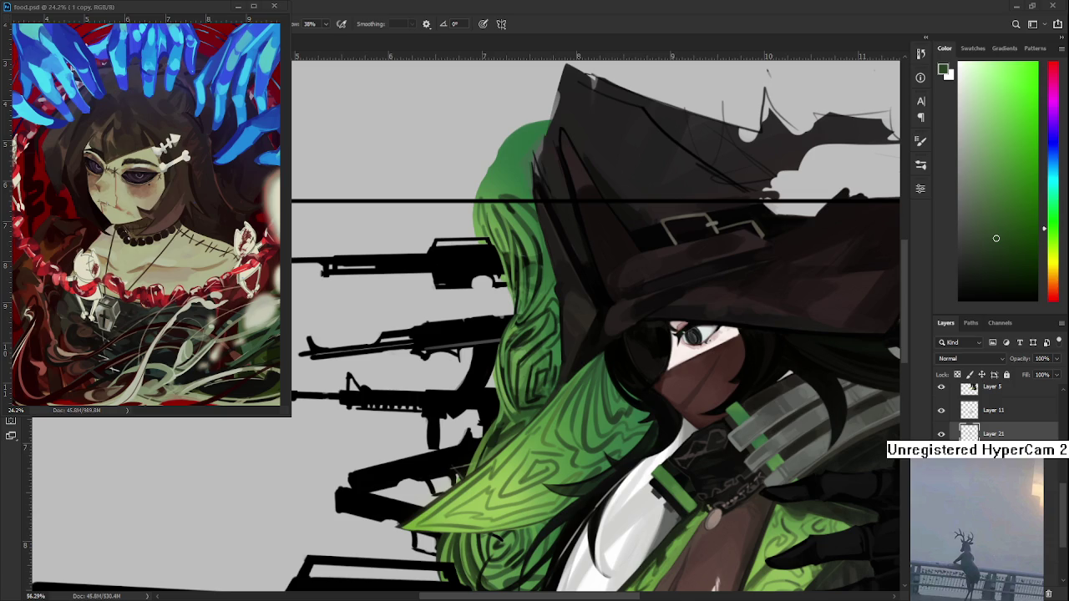
{"action": "scroll", "coordinate": [673, 440], "scroll_direction": "down", "scroll_amount": 1}
{"action": "scroll", "coordinate": [660, 438], "scroll_direction": "down", "scroll_amount": 1}
{"action": "scroll", "coordinate": [644, 436], "scroll_direction": "down", "scroll_amount": 1}
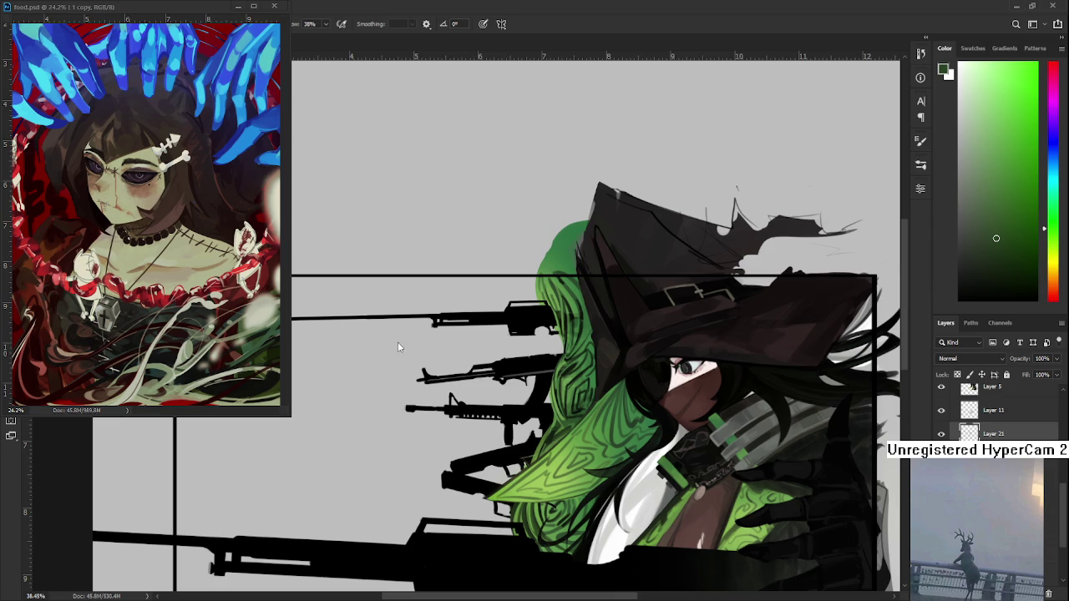
{"action": "scroll", "coordinate": [595, 420], "scroll_direction": "up", "scroll_amount": 3}
{"action": "scroll", "coordinate": [585, 401], "scroll_direction": "up", "scroll_amount": 3}
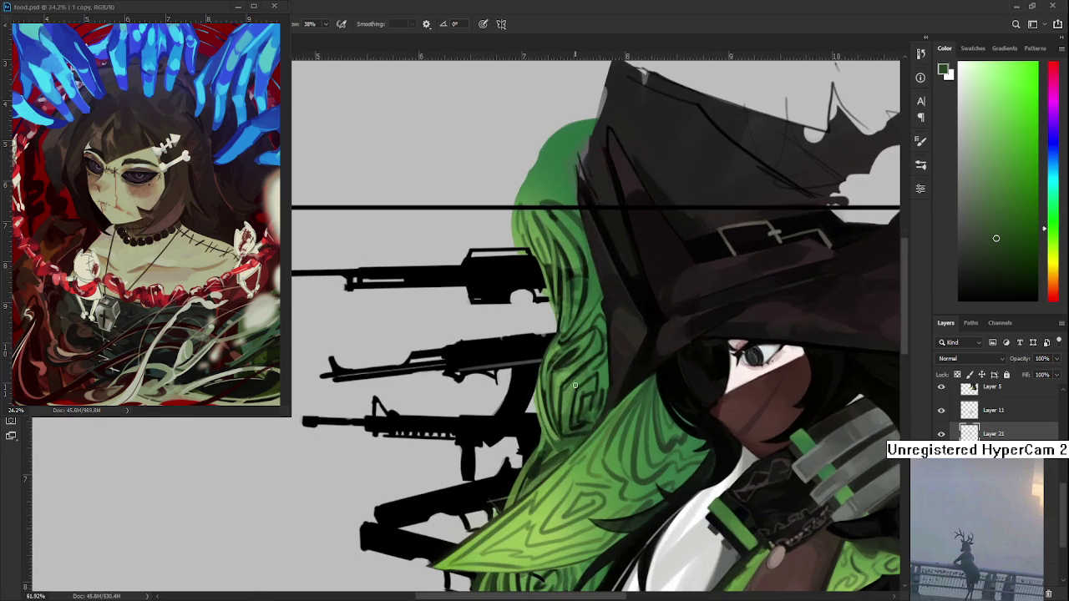
{"action": "left_click", "coordinate": [562, 347], "text": "alt"}
{"action": "left_click", "coordinate": [572, 354], "text": "alt"}
{"action": "left_click", "coordinate": [569, 354], "text": "alt"}
{"action": "left_click_drag", "start_coordinate": [569, 354], "coordinate": [580, 351]}
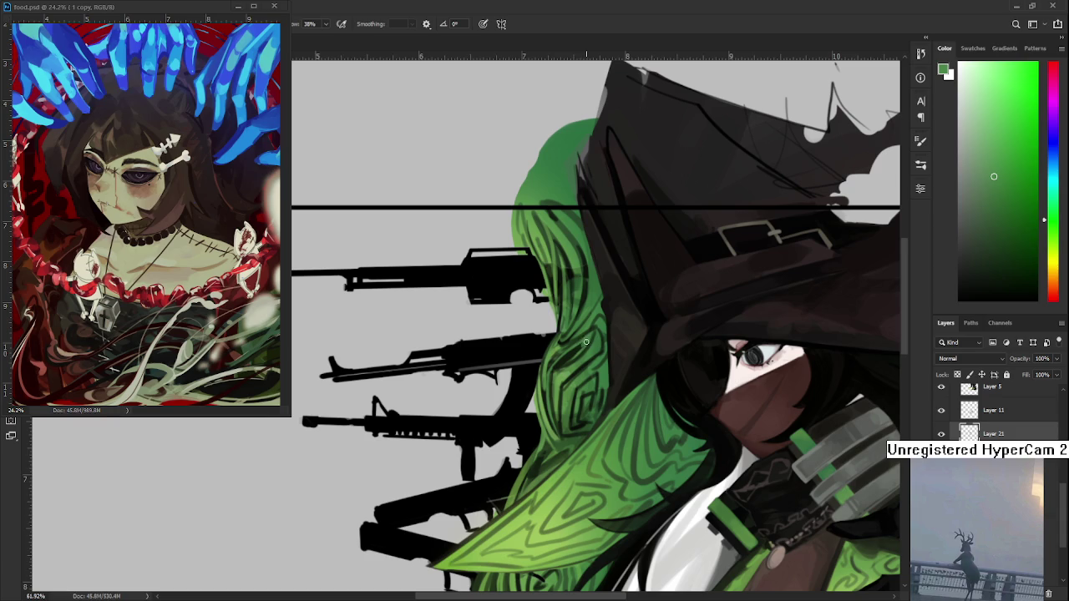
{"action": "left_click", "coordinate": [579, 351], "text": "alt"}
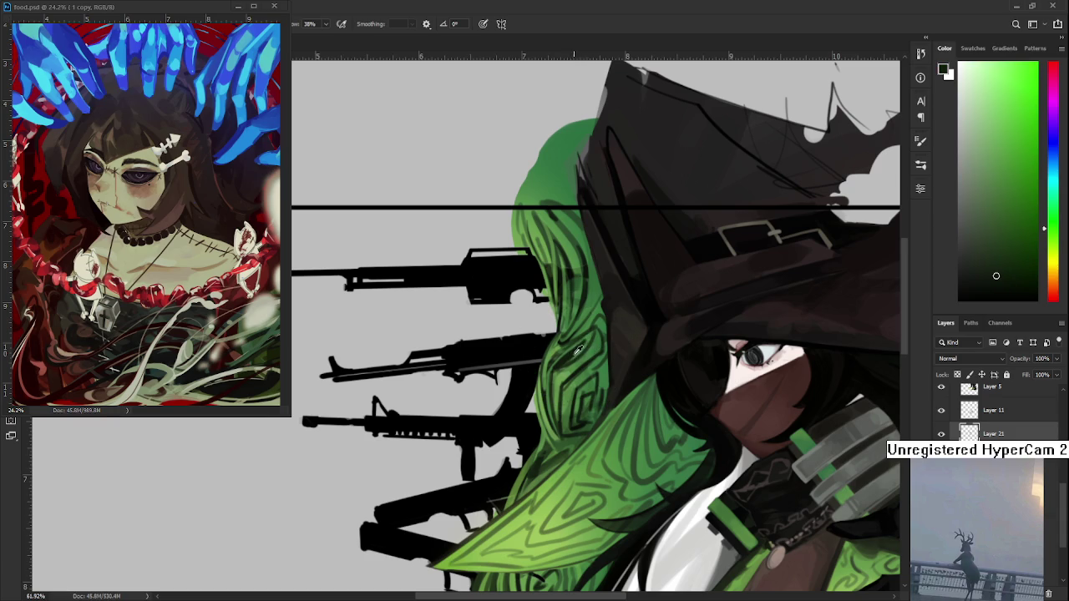
{"action": "left_click", "coordinate": [574, 355], "text": "alt"}
{"action": "scroll", "coordinate": [551, 502], "scroll_direction": "down", "scroll_amount": 2}
{"action": "scroll", "coordinate": [551, 503], "scroll_direction": "down", "scroll_amount": 2}
{"action": "scroll", "coordinate": [550, 502], "scroll_direction": "up", "scroll_amount": 2}
{"action": "scroll", "coordinate": [551, 502], "scroll_direction": "up", "scroll_amount": 1}
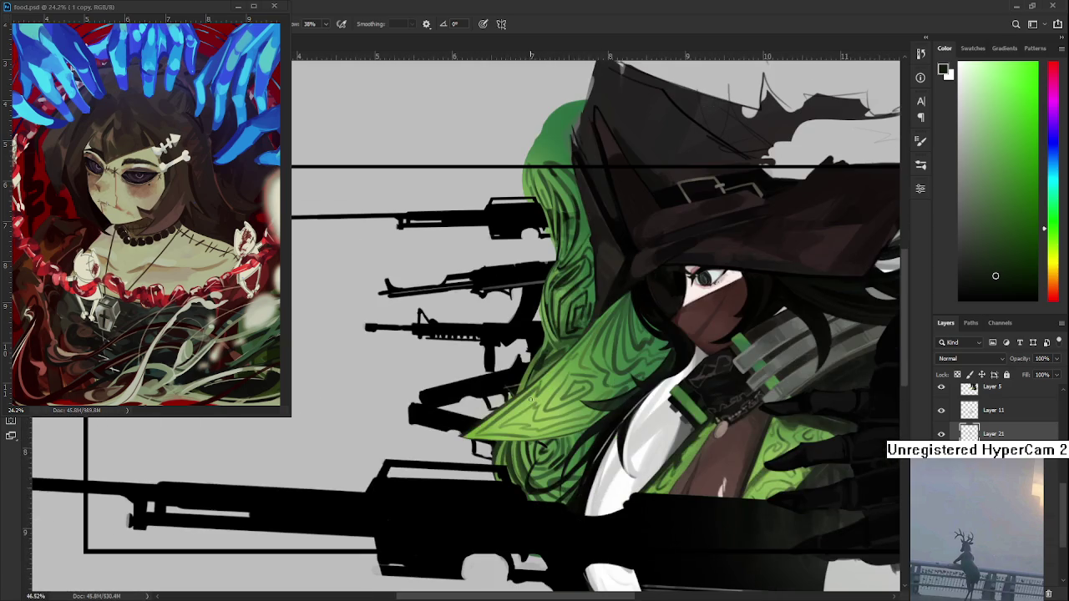
{"action": "scroll", "coordinate": [504, 393], "scroll_direction": "down", "scroll_amount": 1}
{"action": "left_click", "coordinate": [504, 393], "text": "alt"}
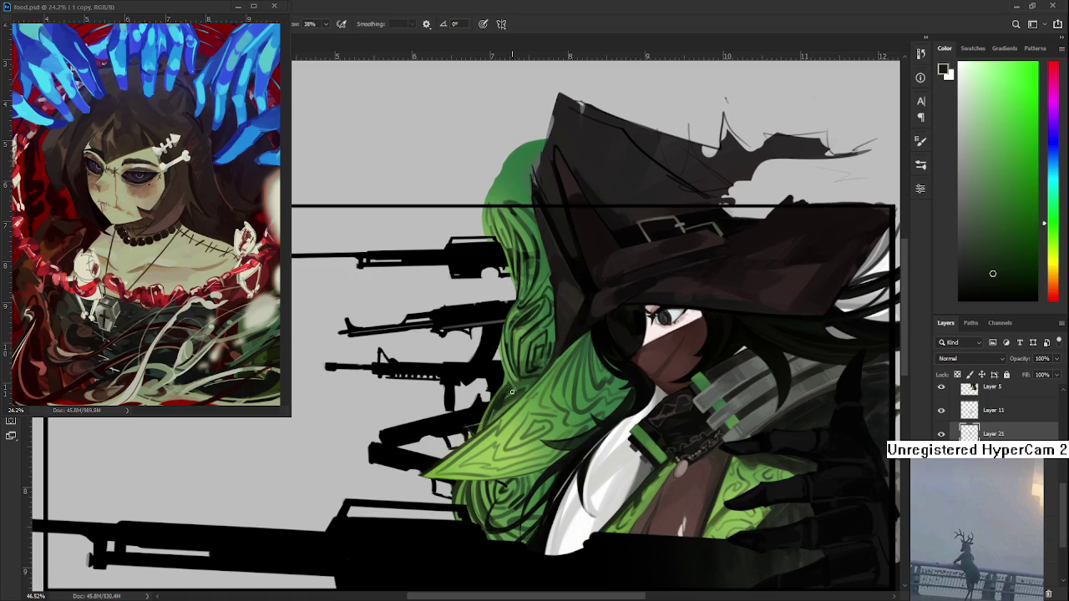
{"action": "scroll", "coordinate": [516, 391], "scroll_direction": "up", "scroll_amount": 3}
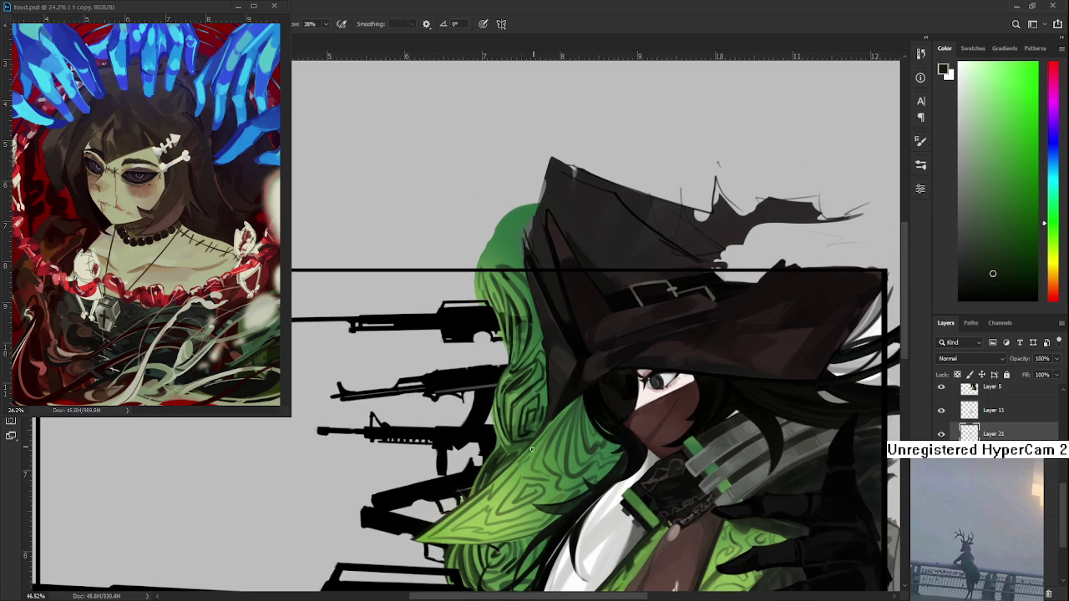
{"action": "scroll", "coordinate": [531, 455], "scroll_direction": "down", "scroll_amount": 2}
{"action": "scroll", "coordinate": [535, 447], "scroll_direction": "down", "scroll_amount": 2}
{"action": "scroll", "coordinate": [539, 435], "scroll_direction": "down", "scroll_amount": 1}
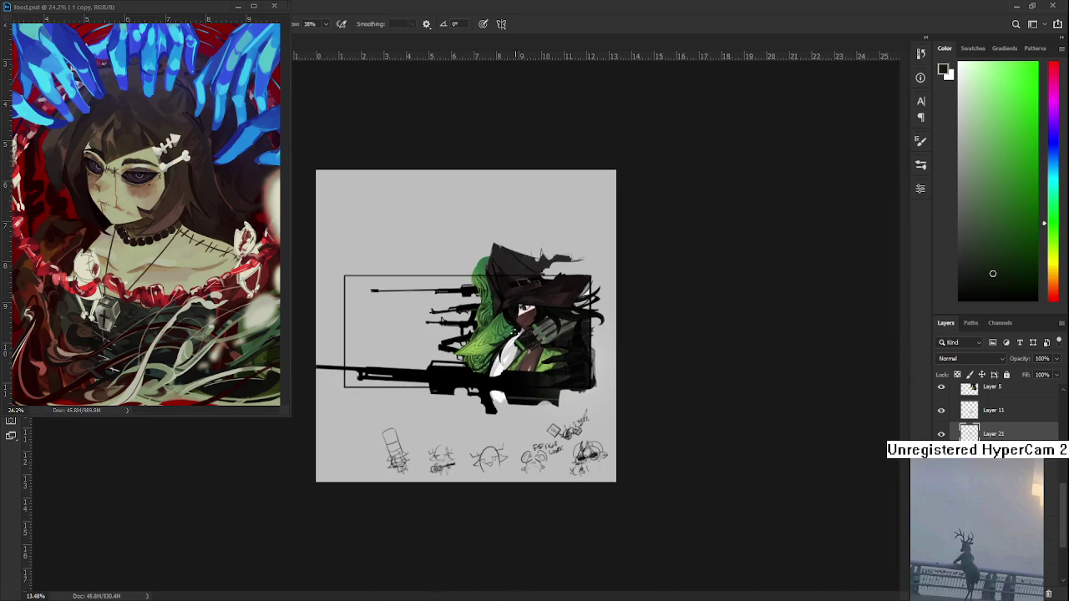
Step: Toggle Layer 21's visibility to compare the hair with and without the pattern
{"action": "scroll", "coordinate": [522, 343], "scroll_direction": "up", "scroll_amount": 1}
{"action": "scroll", "coordinate": [535, 351], "scroll_direction": "up", "scroll_amount": 2}
{"action": "scroll", "coordinate": [570, 380], "scroll_direction": "up", "scroll_amount": 1}
{"action": "scroll", "coordinate": [569, 380], "scroll_direction": "down", "scroll_amount": 1}
{"action": "left_click", "coordinate": [942, 434]}
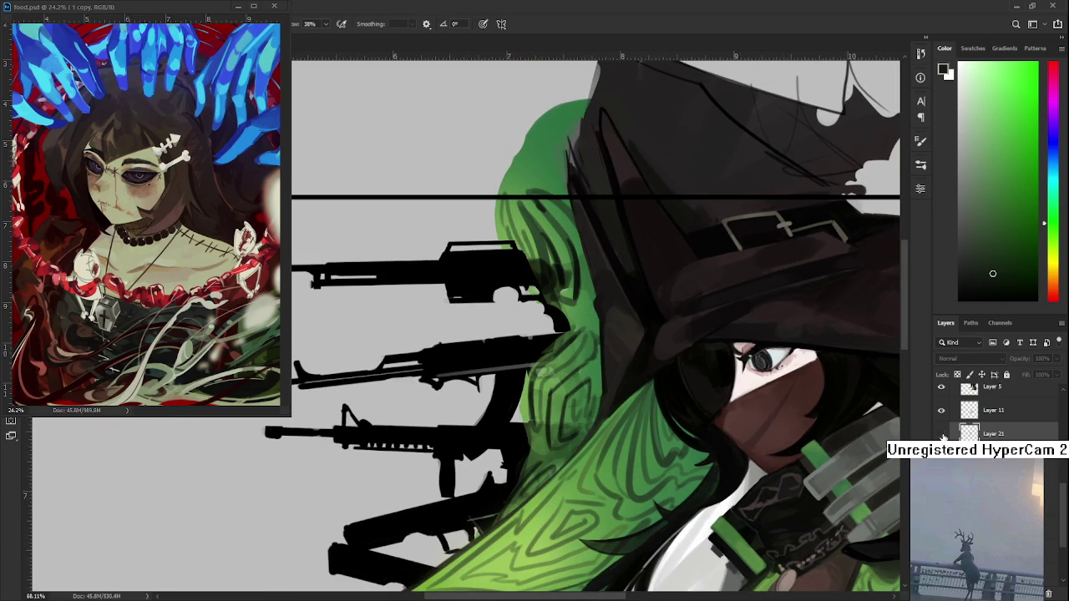
{"action": "left_click", "coordinate": [942, 435]}
{"action": "left_click", "coordinate": [943, 435]}
{"action": "left_click", "coordinate": [942, 434]}
Step: Merge the hair-pattern layer down and reset the colours to default black
{"action": "left_click", "coordinate": [1049, 593]}
{"action": "key", "text": "ctrl+z"}
{"action": "scroll", "coordinate": [585, 334], "scroll_direction": "down", "scroll_amount": 3}
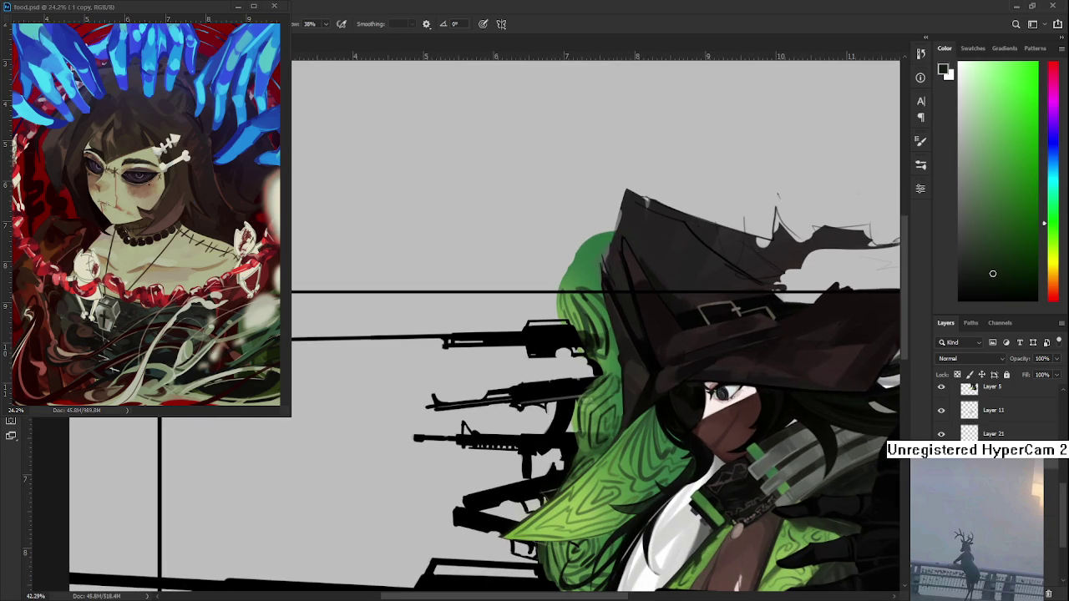
{"action": "key", "text": "d"}
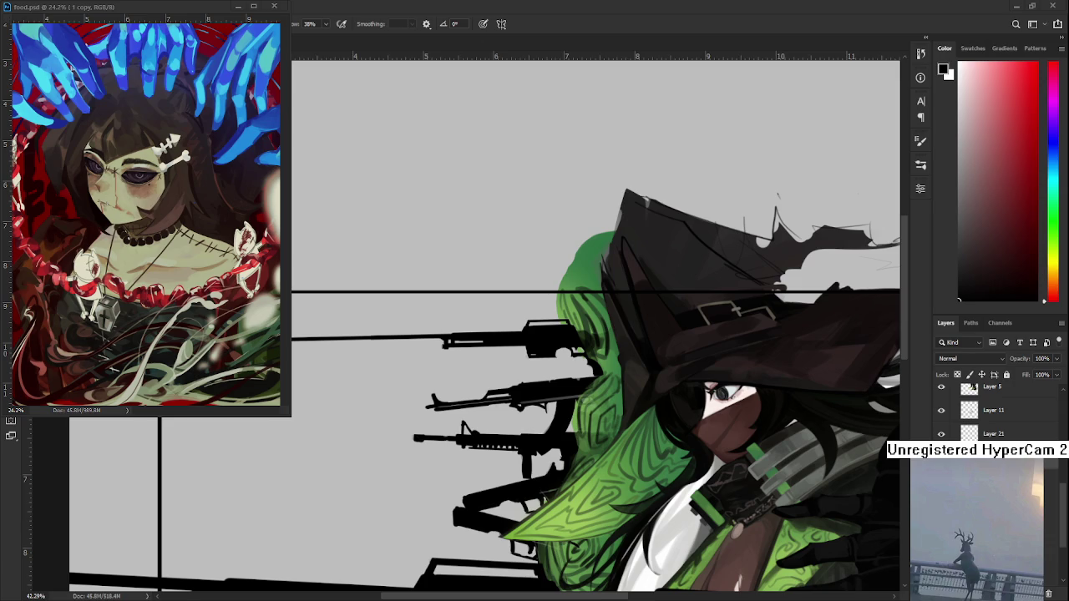
Step: Eyedrop a pale near-white tone from the canvas as the foreground colour
{"action": "scroll", "coordinate": [505, 500], "scroll_direction": "down", "scroll_amount": 1}
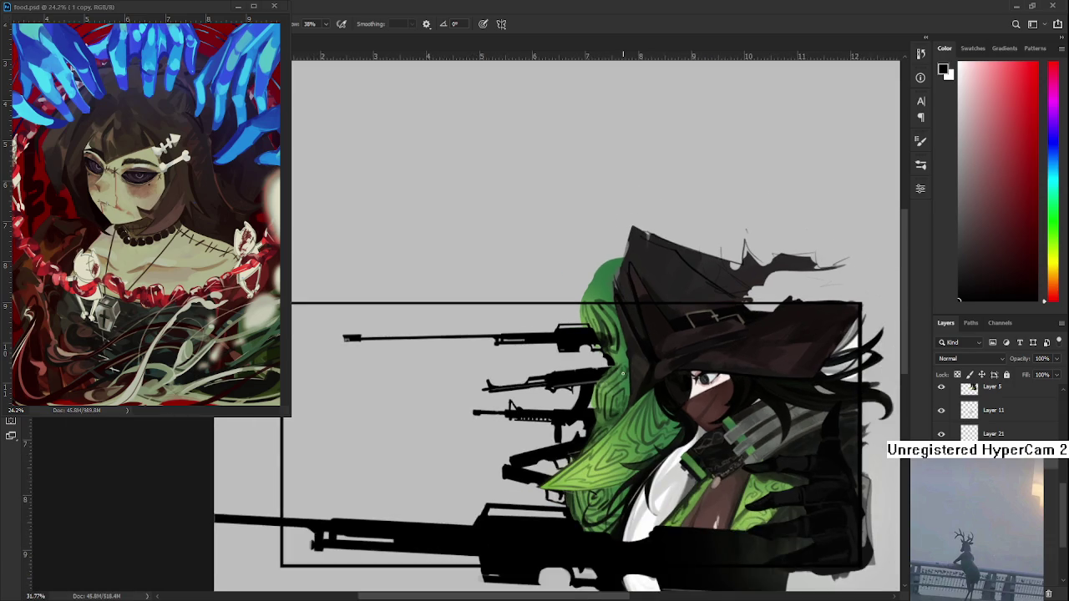
{"action": "scroll", "coordinate": [568, 418], "scroll_direction": "up", "scroll_amount": 1}
{"action": "scroll", "coordinate": [594, 388], "scroll_direction": "up", "scroll_amount": 1}
{"action": "left_click", "coordinate": [595, 356], "text": "alt"}
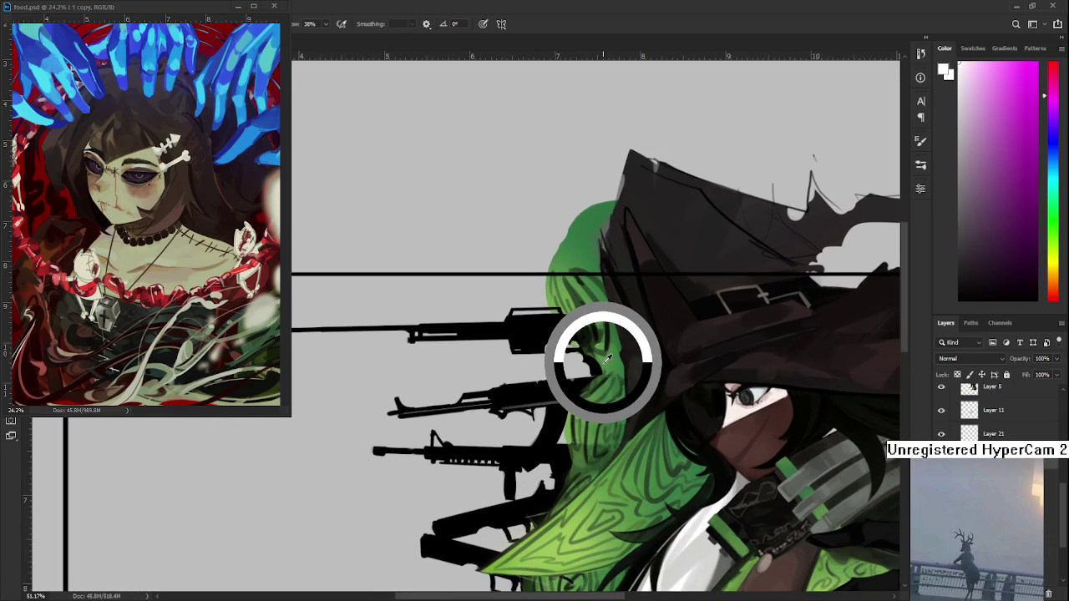
{"action": "left_click_drag", "start_coordinate": [596, 357], "coordinate": [621, 356]}
{"action": "left_click", "coordinate": [610, 357], "text": "alt"}
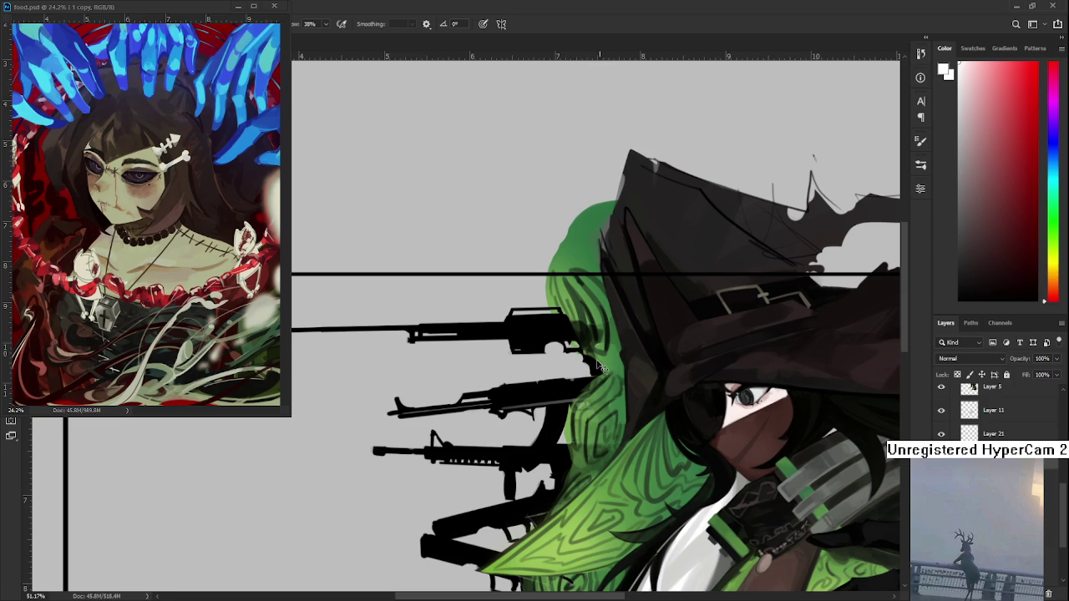
{"action": "left_click", "coordinate": [609, 370], "text": "alt"}
Step: Sample the colour beside the girl's eye, then greens from the lower hair
{"action": "scroll", "coordinate": [582, 403], "scroll_direction": "down", "scroll_amount": 2}
{"action": "left_click_drag", "start_coordinate": [607, 437], "coordinate": [567, 429]}
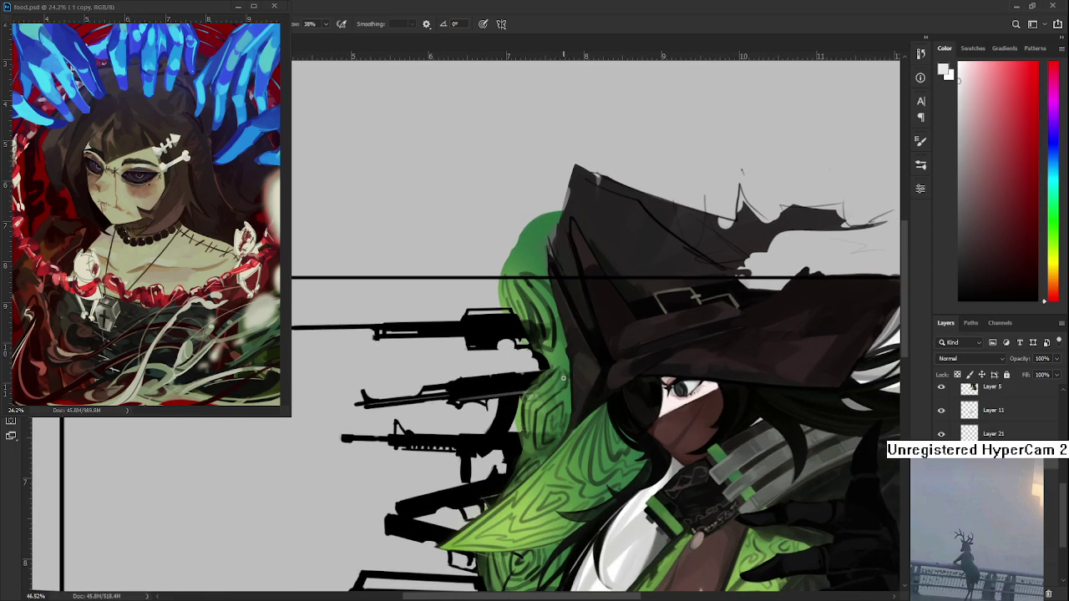
{"action": "left_click", "coordinate": [559, 331], "text": "alt"}
{"action": "scroll", "coordinate": [541, 415], "scroll_direction": "down", "scroll_amount": 1}
{"action": "scroll", "coordinate": [541, 415], "scroll_direction": "up", "scroll_amount": 2}
{"action": "left_click", "coordinate": [538, 422], "text": "alt"}
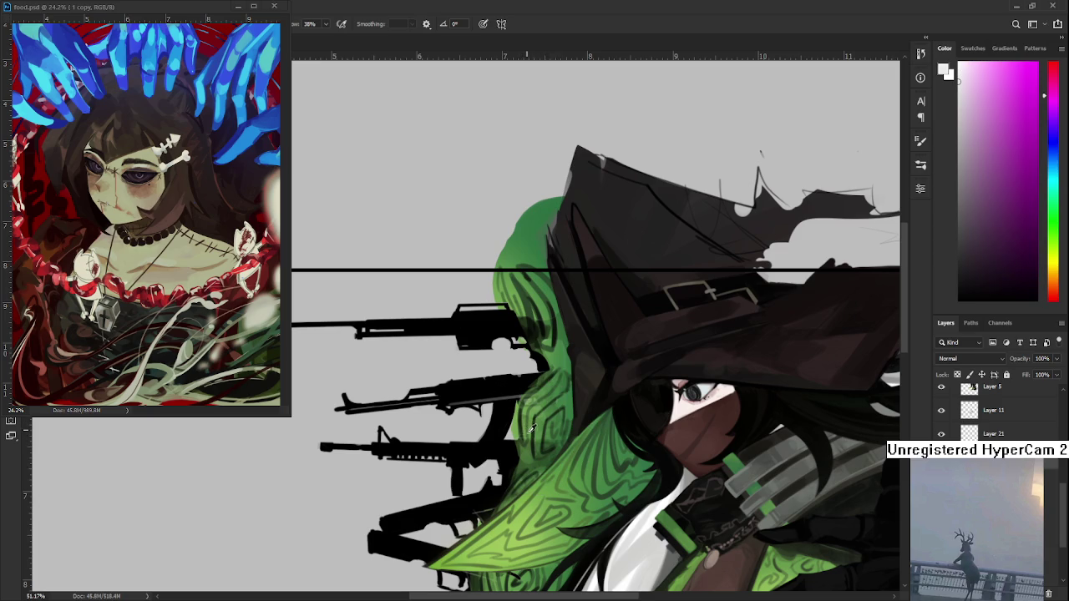
{"action": "left_click", "coordinate": [530, 435], "text": "alt"}
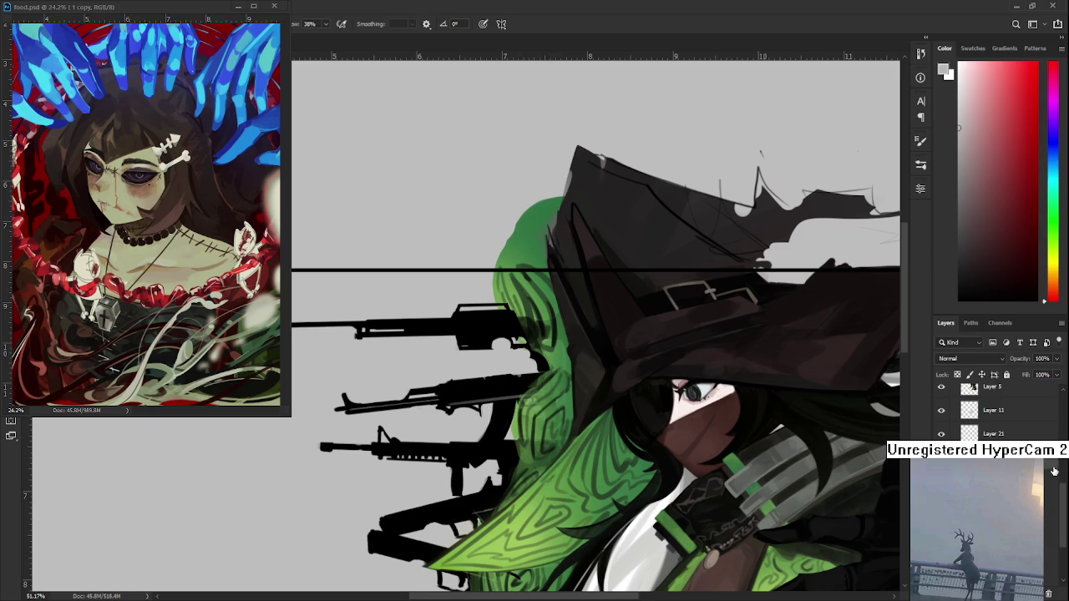
{"action": "left_click", "coordinate": [539, 409], "text": "alt"}
{"action": "left_click", "coordinate": [525, 418], "text": "alt"}
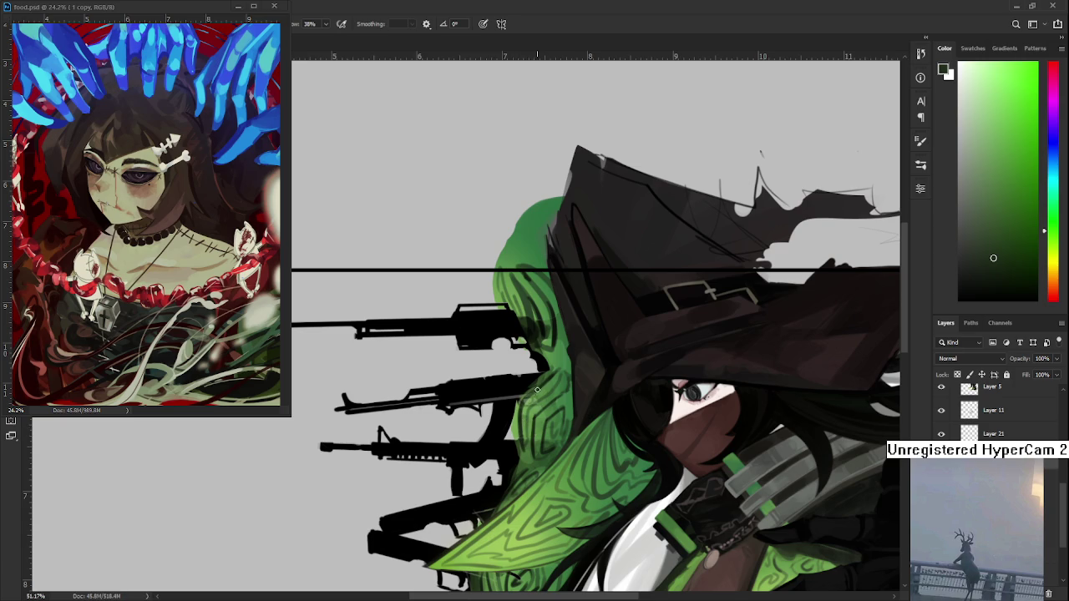
Step: Refine the sample through lighter and darker hair greens, ending on a very dark green
{"action": "left_click", "coordinate": [544, 381], "text": "alt"}
{"action": "left_click", "coordinate": [559, 356], "text": "alt"}
{"action": "left_click", "coordinate": [559, 355], "text": "alt"}
{"action": "left_click", "coordinate": [562, 356], "text": "alt"}
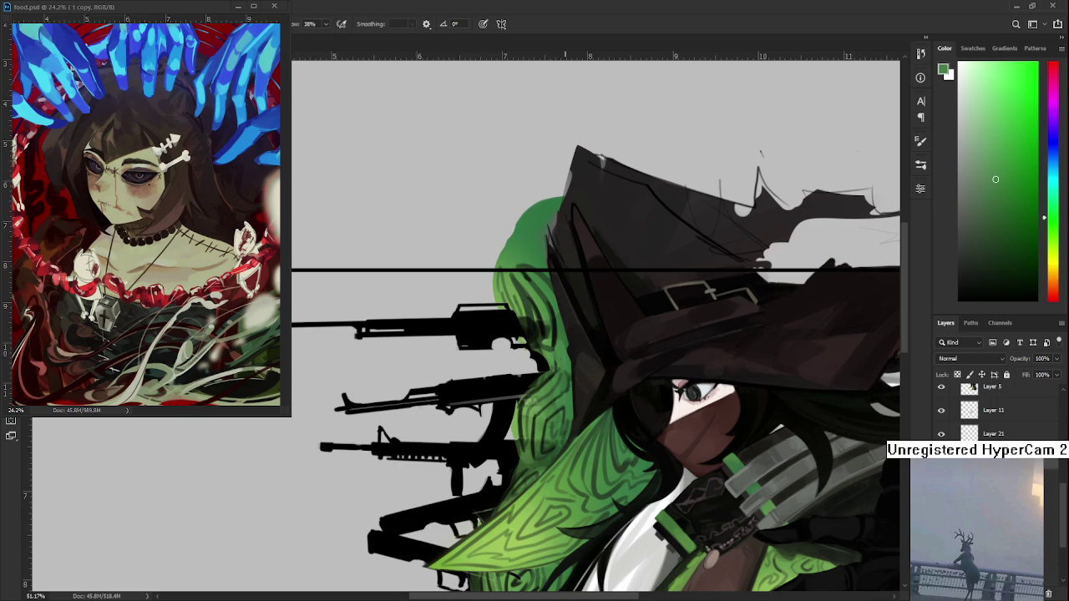
{"action": "left_click", "coordinate": [557, 355], "text": "alt"}
{"action": "left_click", "coordinate": [558, 343], "text": "alt"}
{"action": "left_click", "coordinate": [566, 355], "text": "alt"}
{"action": "left_click", "coordinate": [565, 357], "text": "alt"}
{"action": "left_click_drag", "start_coordinate": [565, 358], "coordinate": [533, 393]}
{"action": "scroll", "coordinate": [493, 391], "scroll_direction": "right", "scroll_amount": 2}
Step: Eyedrop the hair repeatedly until a mid-tone green is set, then zoom out to 26%
{"action": "scroll", "coordinate": [493, 391], "scroll_direction": "up", "scroll_amount": 1}
{"action": "left_click", "coordinate": [487, 365], "text": "alt"}
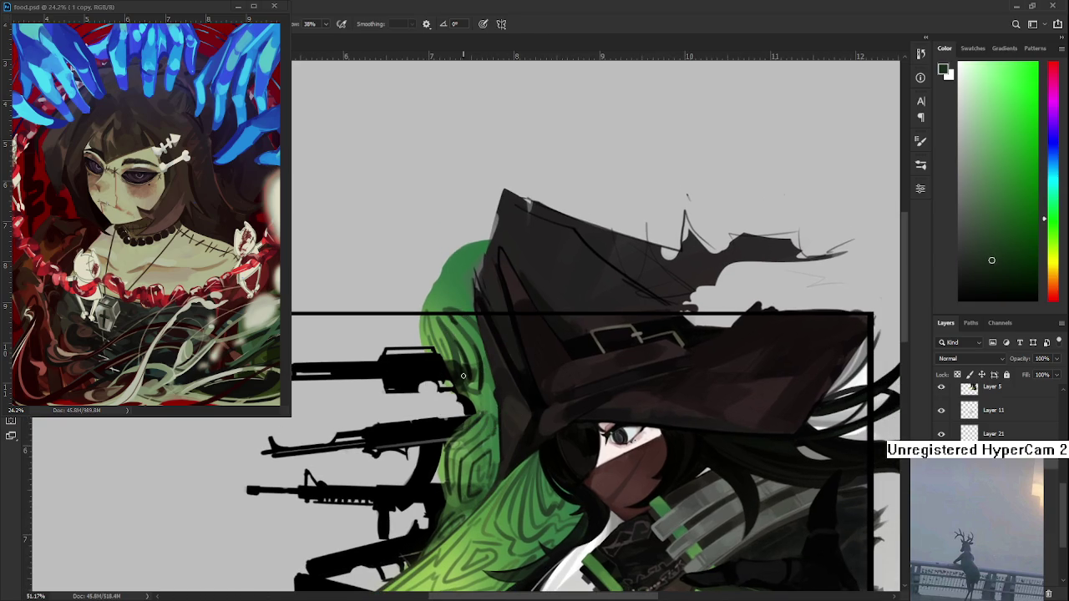
{"action": "left_click", "coordinate": [479, 398], "text": "alt"}
{"action": "left_click", "coordinate": [479, 395], "text": "alt"}
{"action": "left_click", "coordinate": [474, 404], "text": "alt"}
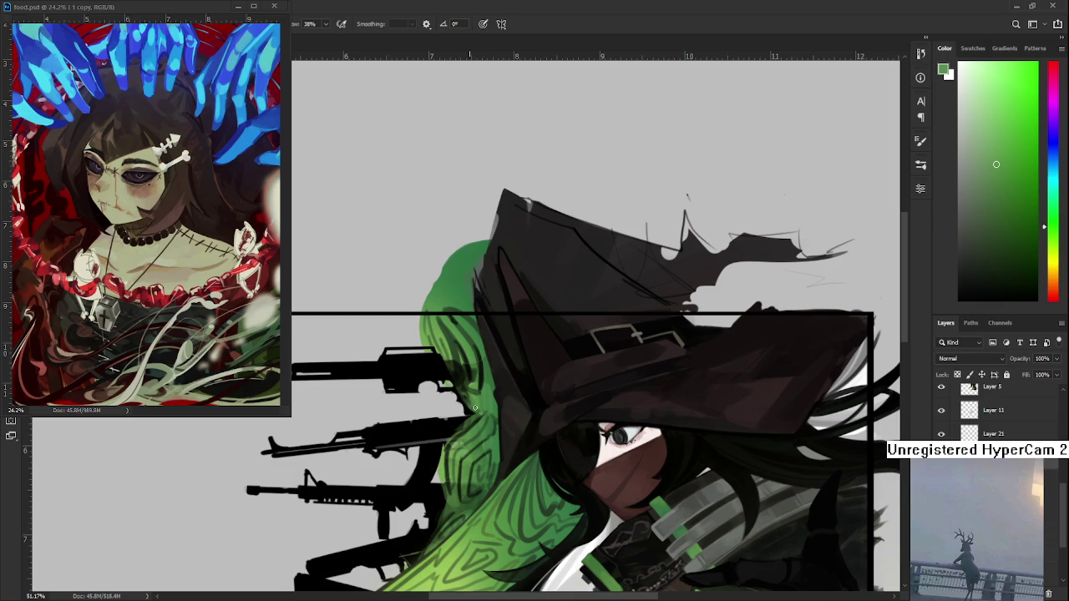
{"action": "left_click", "coordinate": [474, 404], "text": "alt"}
{"action": "left_click", "coordinate": [483, 410], "text": "alt"}
{"action": "left_click", "coordinate": [474, 415], "text": "alt"}
{"action": "left_click", "coordinate": [485, 406], "text": "alt"}
{"action": "left_click", "coordinate": [482, 401], "text": "alt"}
{"action": "left_click", "coordinate": [482, 403], "text": "alt"}
{"action": "left_click", "coordinate": [480, 408], "text": "alt"}
{"action": "scroll", "coordinate": [484, 406], "scroll_direction": "down", "scroll_amount": 2}
{"action": "scroll", "coordinate": [485, 406], "scroll_direction": "down", "scroll_amount": 2}
{"action": "scroll", "coordinate": [485, 406], "scroll_direction": "down", "scroll_amount": 2}
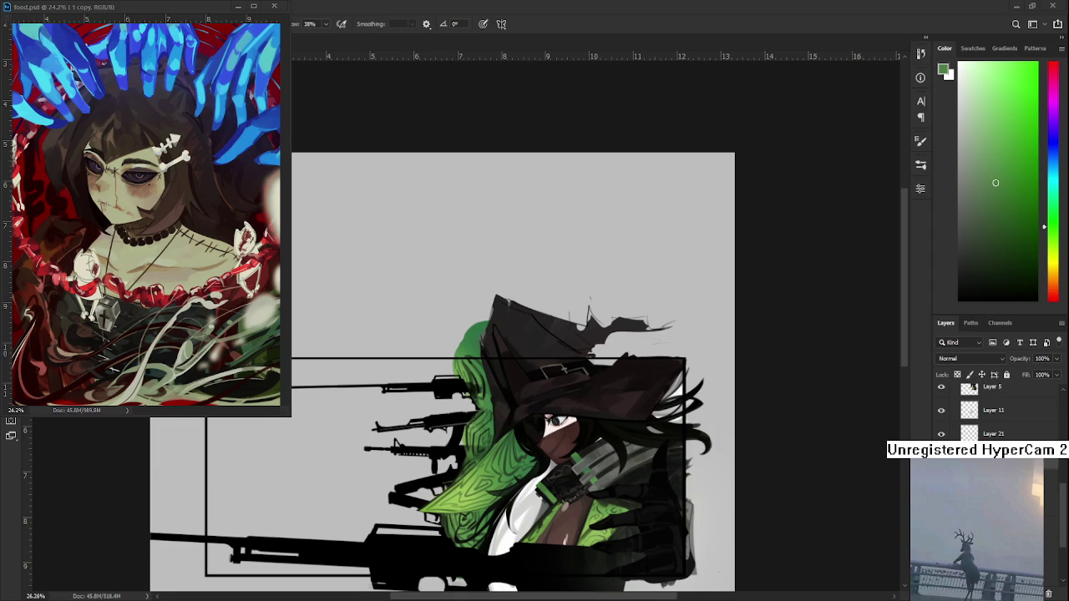
{"action": "scroll", "coordinate": [607, 354], "scroll_direction": "down", "scroll_amount": 2}
{"action": "scroll", "coordinate": [607, 354], "scroll_direction": "up", "scroll_amount": 3}
{"action": "left_click_drag", "start_coordinate": [579, 351], "coordinate": [607, 354]}
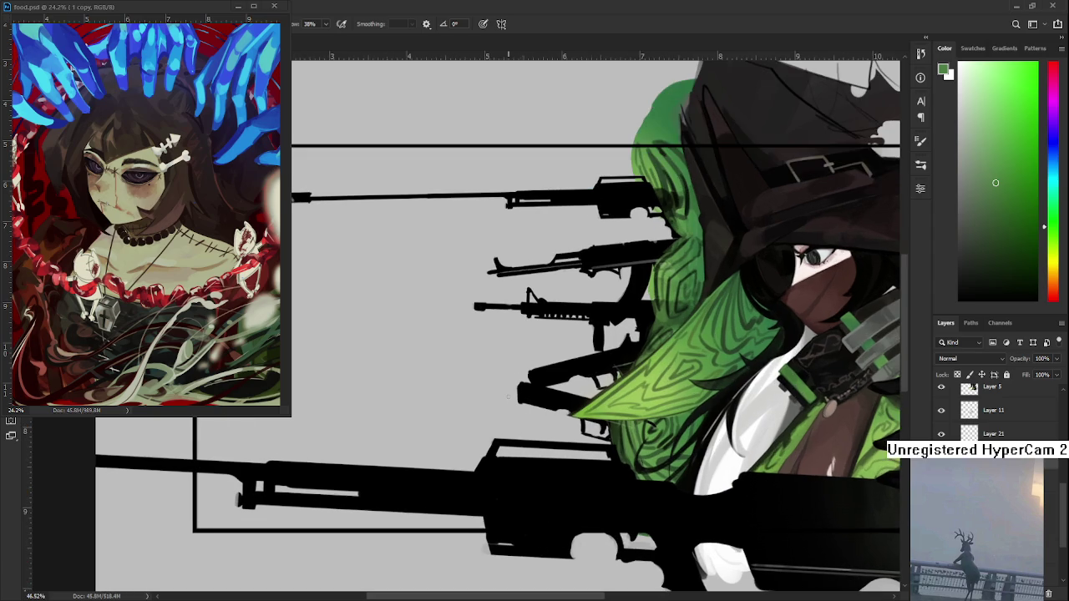
{"action": "mouse_move", "coordinate": [508, 401]}
{"action": "left_mouse_down"}
{"action": "mouse_move", "coordinate": [556, 440]}
{"action": "mouse_move", "coordinate": [602, 433]}
{"action": "left_mouse_up"}
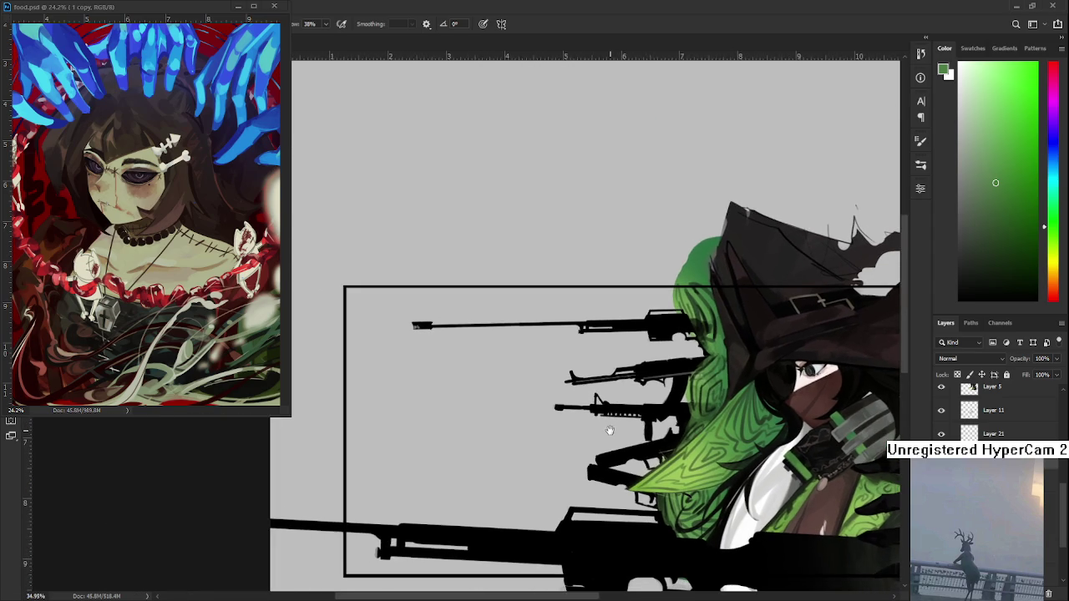
Step: Center the hair and rifles and sample a near-black tone by the hair edge
{"action": "scroll", "coordinate": [692, 367], "scroll_direction": "up", "scroll_amount": 2}
{"action": "mouse_move", "coordinate": [692, 367]}
{"action": "left_mouse_down"}
{"action": "mouse_move", "coordinate": [591, 389]}
{"action": "mouse_move", "coordinate": [562, 381]}
{"action": "left_mouse_up"}
{"action": "scroll", "coordinate": [591, 389], "scroll_direction": "up", "scroll_amount": 1}
{"action": "left_click", "coordinate": [553, 352], "text": "alt"}
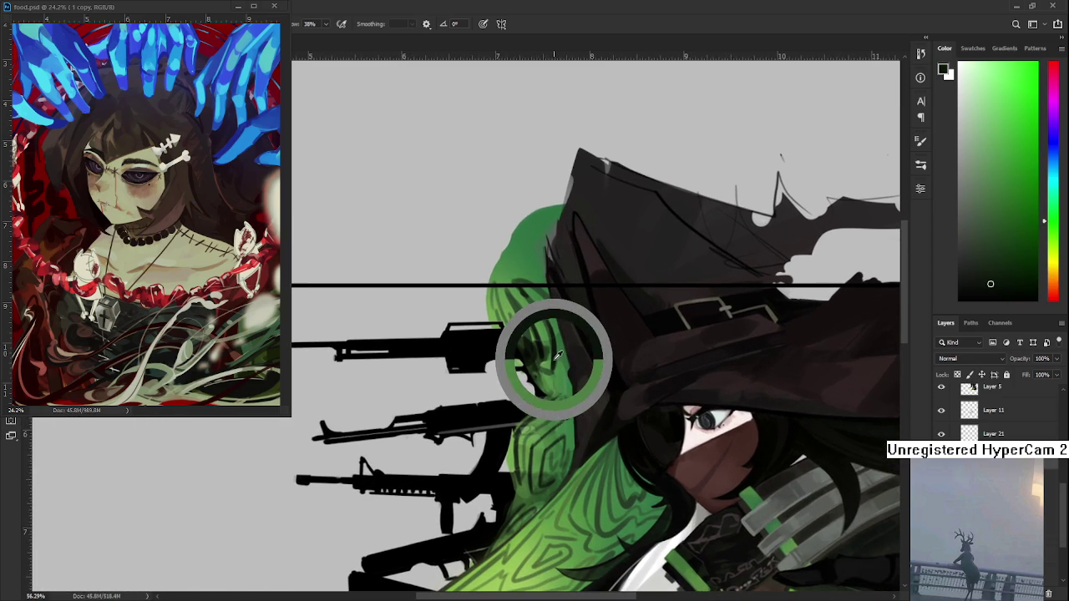
{"action": "left_click", "coordinate": [556, 358], "text": "alt"}
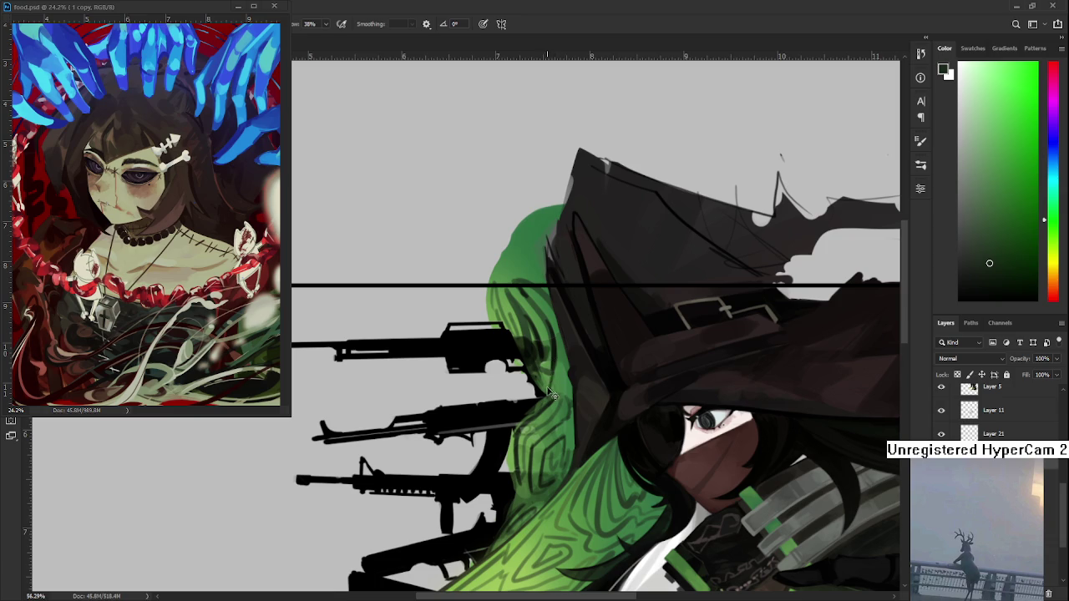
{"action": "left_click_drag", "start_coordinate": [561, 357], "coordinate": [558, 379]}
{"action": "left_click", "coordinate": [562, 379], "text": "alt"}
{"action": "left_click", "coordinate": [561, 380], "text": "alt"}
{"action": "left_click", "coordinate": [560, 382], "text": "alt"}
Step: Paint a dark stroke along the hair edge beside the rifles, then resample the hair
{"action": "mouse_move", "coordinate": [558, 377]}
{"action": "left_mouse_down"}
{"action": "mouse_move", "coordinate": [549, 420]}
{"action": "mouse_move", "coordinate": [559, 383]}
{"action": "left_mouse_up"}
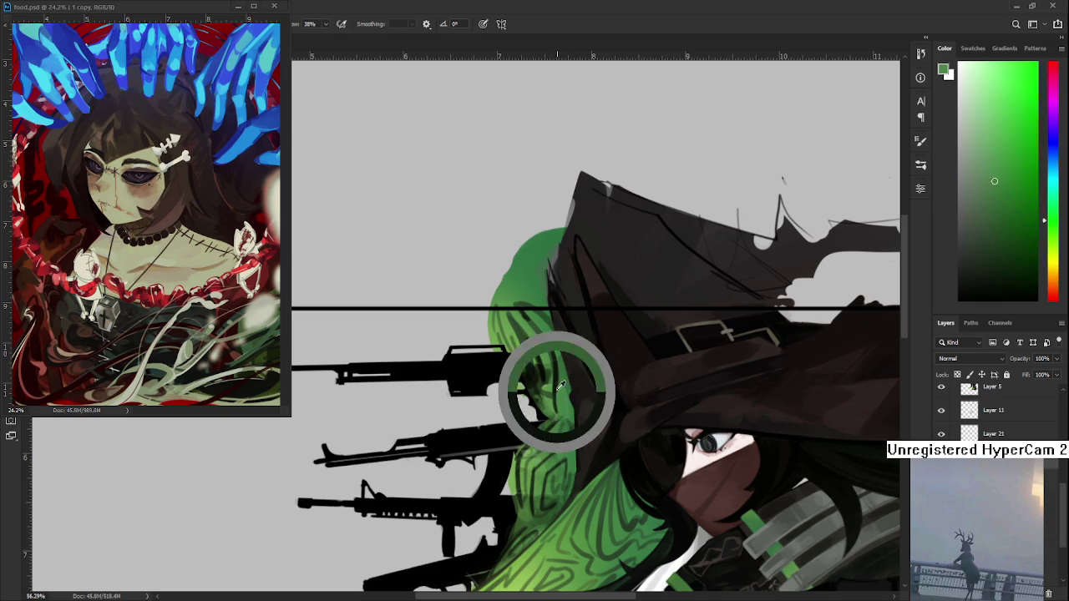
{"action": "left_click", "coordinate": [560, 378], "text": "alt"}
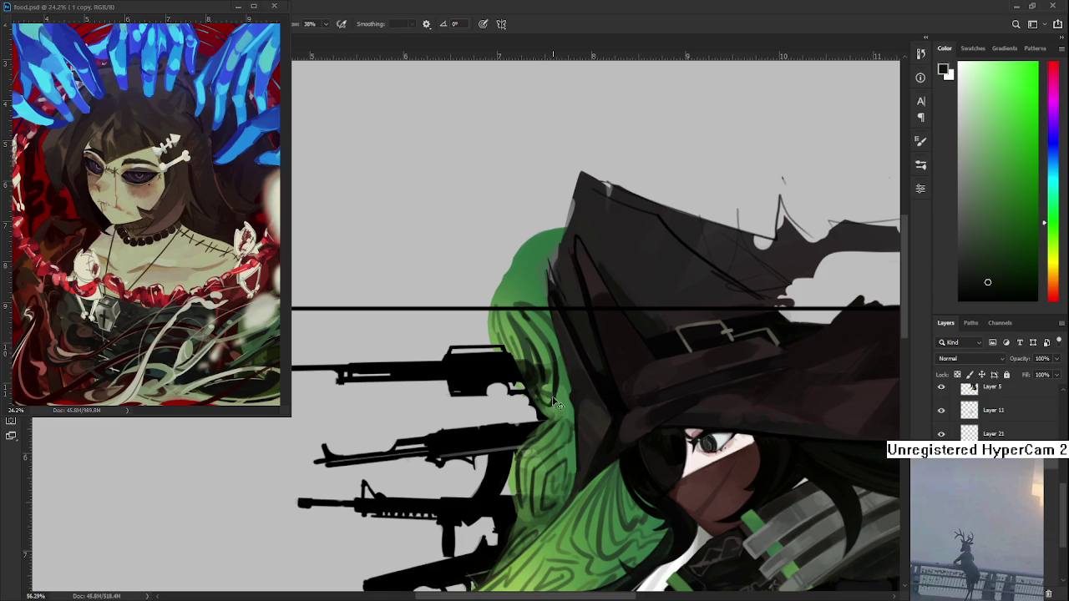
{"action": "left_click", "coordinate": [557, 386], "text": "alt"}
{"action": "left_click_drag", "start_coordinate": [557, 392], "coordinate": [555, 409]}
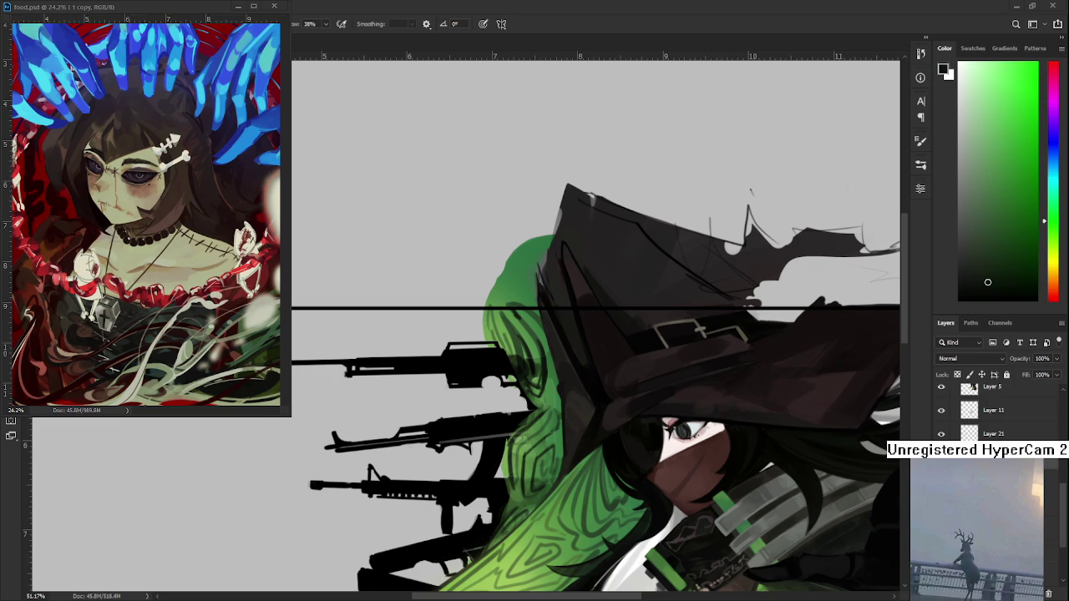
Step: Adjust the zoom and select Layer 21 in the Layers panel
{"action": "scroll", "coordinate": [552, 416], "scroll_direction": "down", "scroll_amount": 1}
{"action": "scroll", "coordinate": [543, 410], "scroll_direction": "down", "scroll_amount": 1}
{"action": "scroll", "coordinate": [582, 468], "scroll_direction": "up", "scroll_amount": 1}
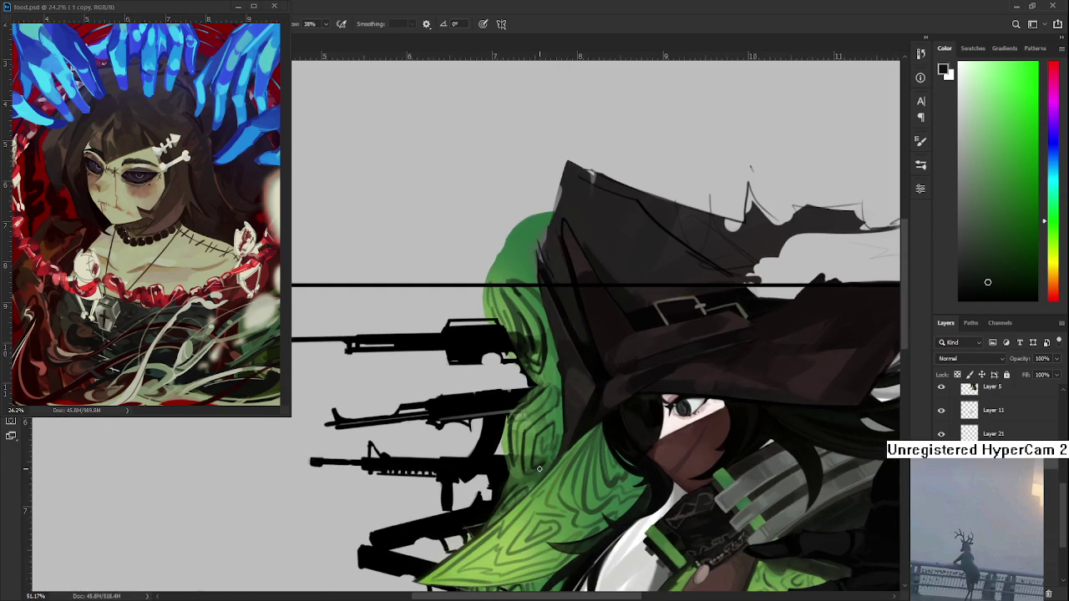
{"action": "scroll", "coordinate": [518, 376], "scroll_direction": "up", "scroll_amount": 1}
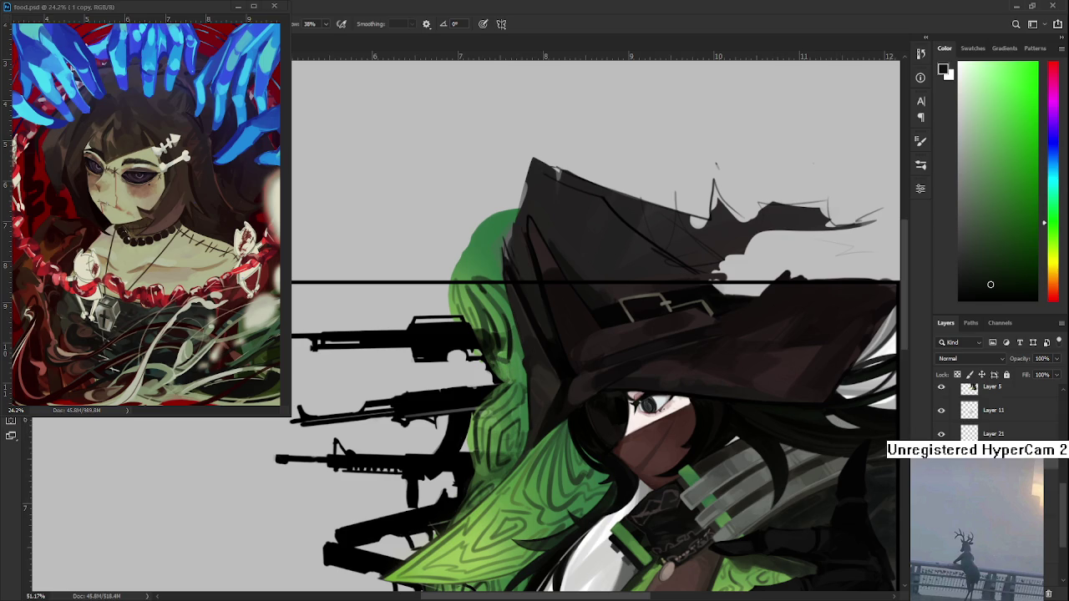
{"action": "left_click", "coordinate": [994, 433]}
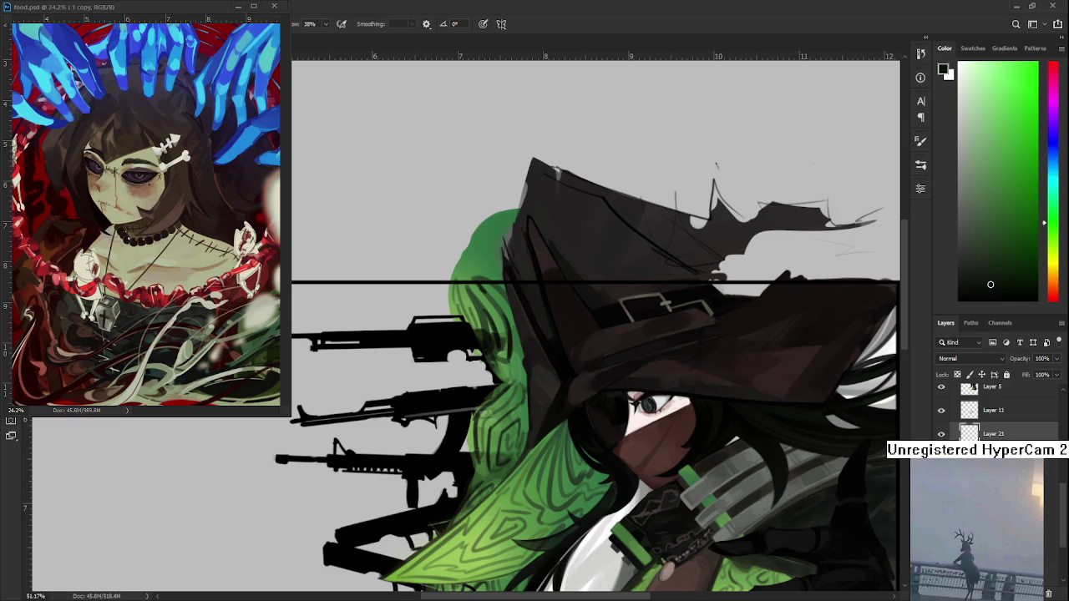
Step: Sample a colour from the green hair for painting on Layer 21
{"action": "scroll", "coordinate": [526, 375], "scroll_direction": "up", "scroll_amount": 2}
{"action": "left_click", "coordinate": [494, 370], "text": "alt"}
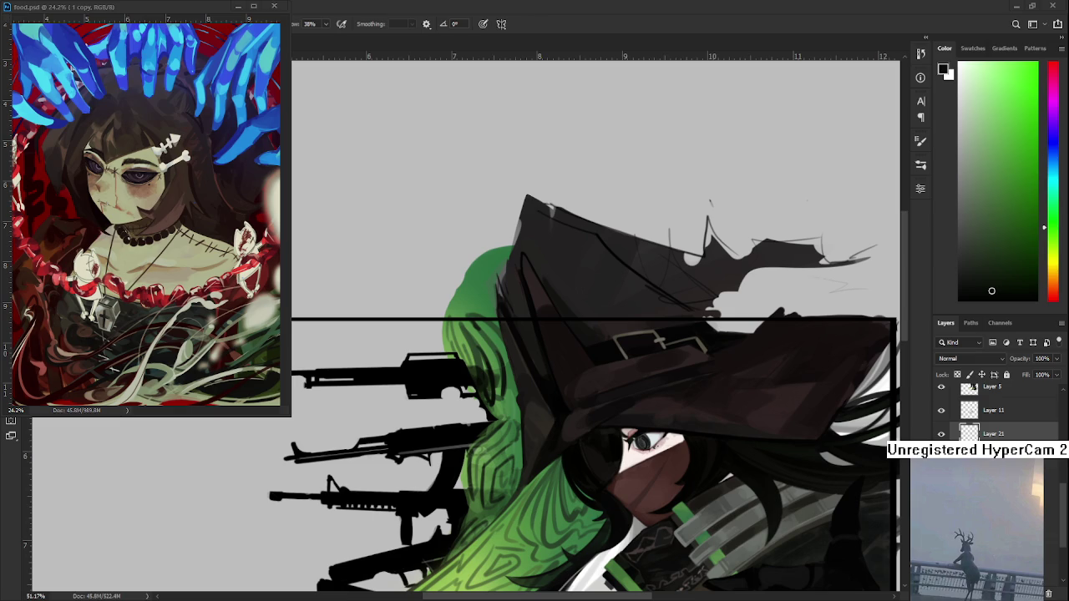
{"action": "scroll", "coordinate": [484, 349], "scroll_direction": "up", "scroll_amount": 2}
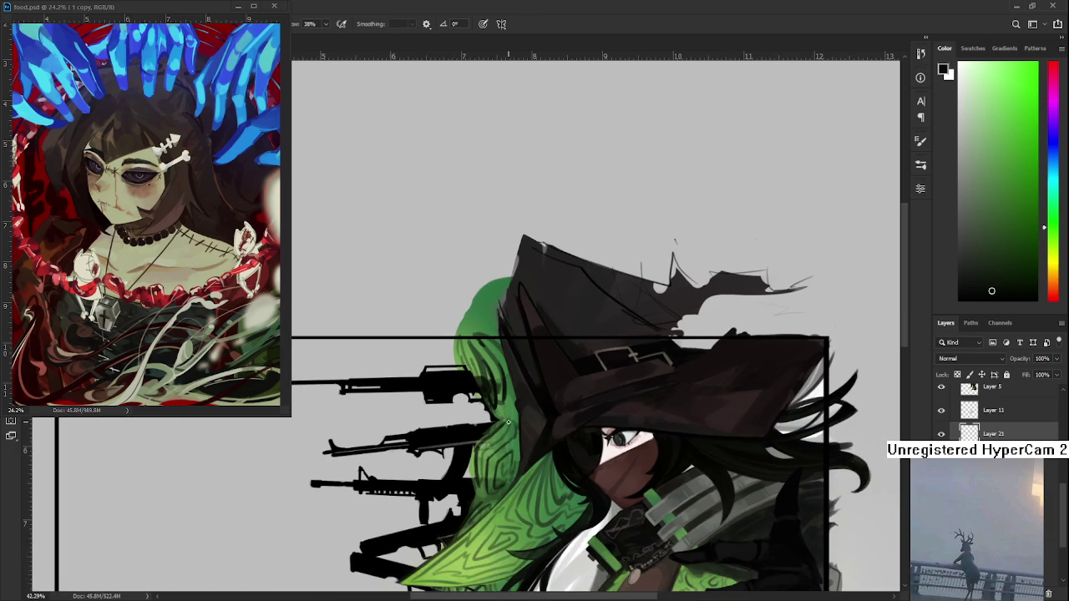
Step: Sample darker and brighter greens from the hair to paint the hair pattern beside the hat
{"action": "scroll", "coordinate": [485, 350], "scroll_direction": "down", "scroll_amount": 2}
{"action": "left_click", "coordinate": [463, 342], "text": "alt"}
{"action": "left_click", "coordinate": [466, 349], "text": "alt"}
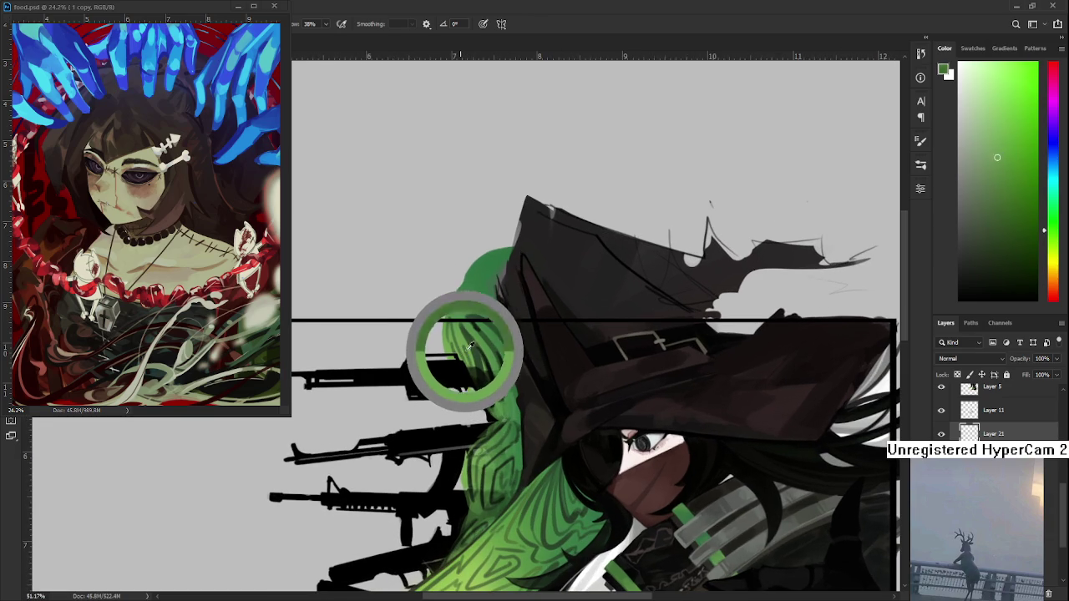
{"action": "left_click", "coordinate": [472, 337], "text": "alt"}
{"action": "left_click", "coordinate": [473, 339], "text": "alt"}
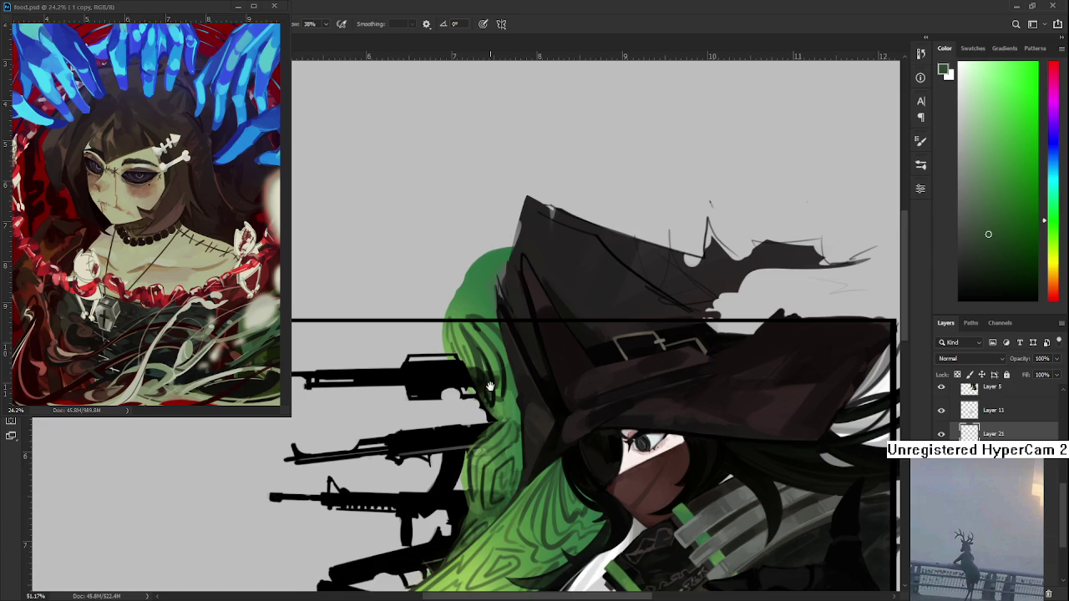
{"action": "scroll", "coordinate": [486, 389], "scroll_direction": "up", "scroll_amount": 1}
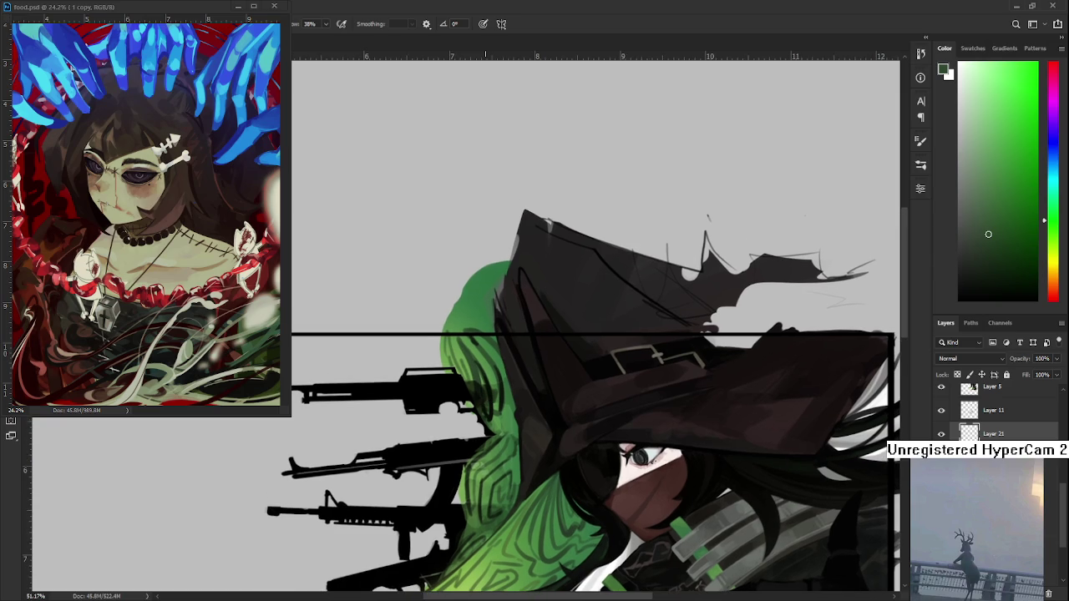
{"action": "left_click", "coordinate": [504, 418], "text": "alt"}
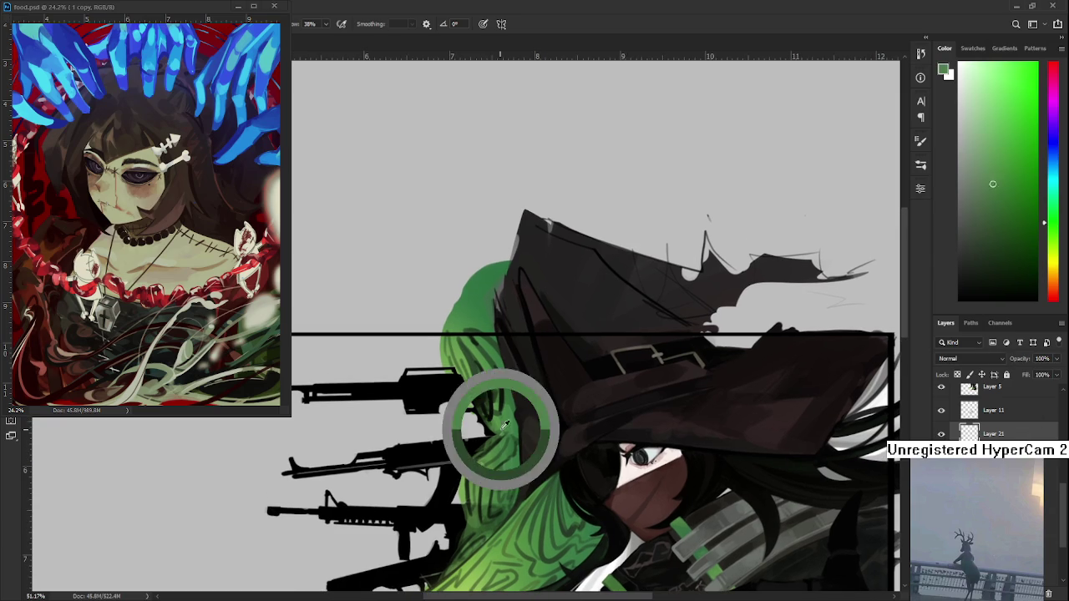
{"action": "left_click", "coordinate": [503, 418], "text": "alt"}
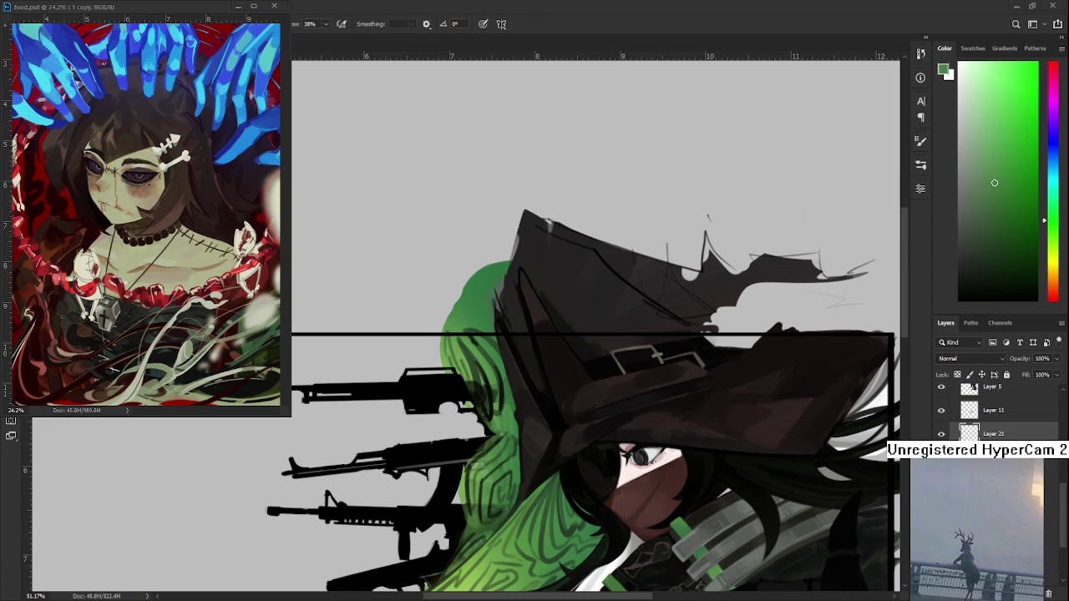
Step: Scroll down and sample dark tones to paint shadows along the hair near the top rifle
{"action": "left_click_drag", "start_coordinate": [521, 452], "coordinate": [499, 369]}
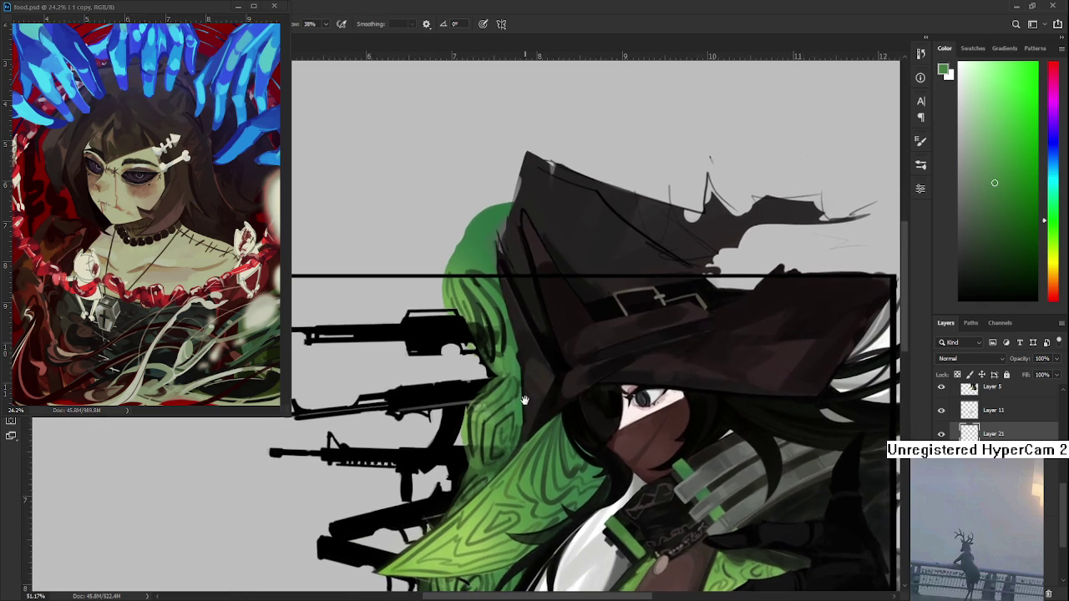
{"action": "left_click", "coordinate": [496, 355], "text": "alt"}
{"action": "left_click", "coordinate": [495, 354], "text": "alt"}
{"action": "left_click", "coordinate": [496, 354], "text": "alt"}
{"action": "left_click", "coordinate": [498, 354], "text": "alt"}
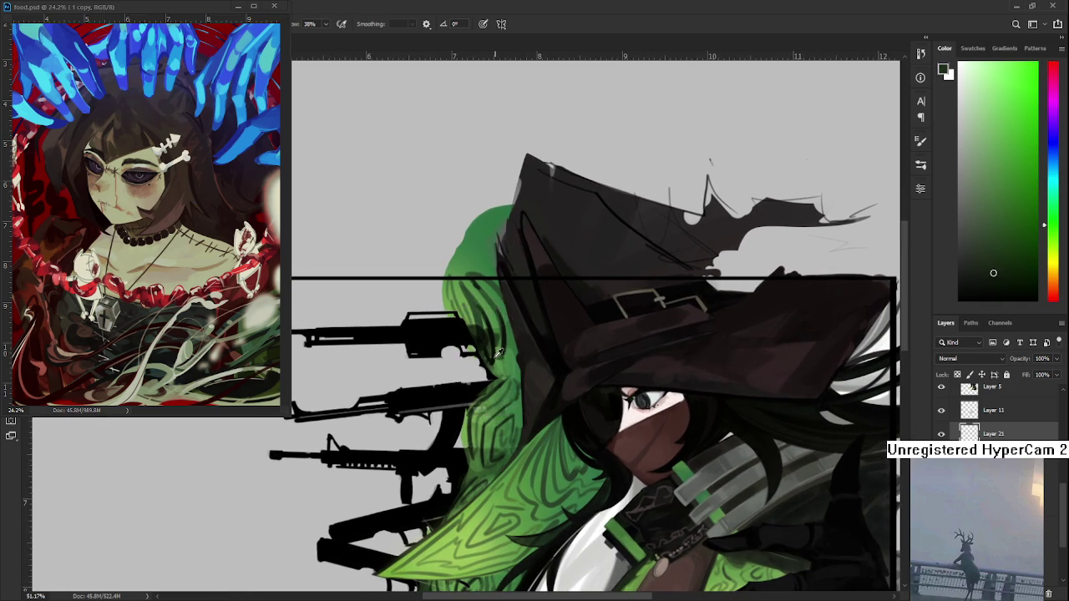
{"action": "left_click_drag", "start_coordinate": [498, 355], "coordinate": [485, 351]}
{"action": "left_click", "coordinate": [485, 352], "text": "alt"}
{"action": "left_click", "coordinate": [498, 355], "text": "alt"}
Step: Repaint the hair edge with a series of light and dark greens sampled from the hair
{"action": "left_click", "coordinate": [493, 331], "text": "alt"}
{"action": "left_click", "coordinate": [498, 329], "text": "alt"}
{"action": "left_click", "coordinate": [503, 327], "text": "alt"}
{"action": "left_click", "coordinate": [499, 329], "text": "alt"}
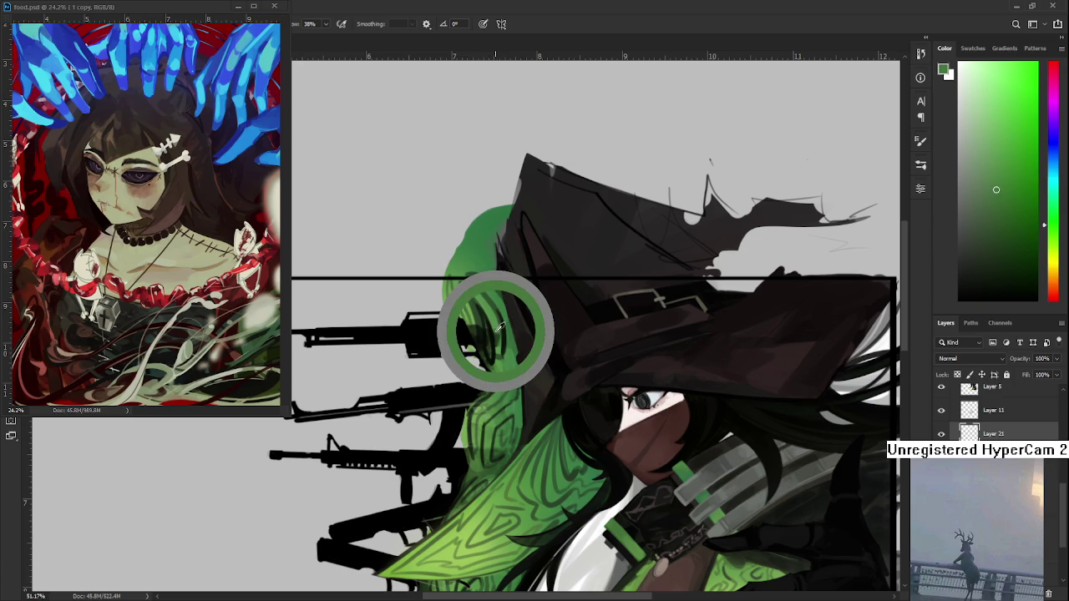
{"action": "left_click", "coordinate": [500, 326], "text": "alt"}
{"action": "left_click", "coordinate": [498, 328], "text": "alt"}
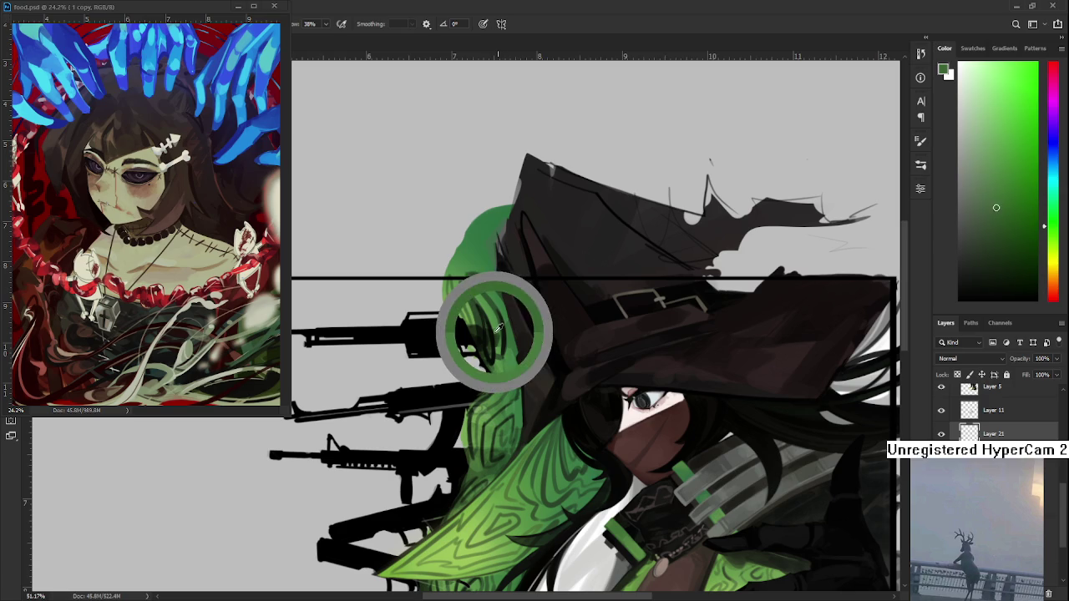
{"action": "left_click", "coordinate": [502, 336], "text": "alt"}
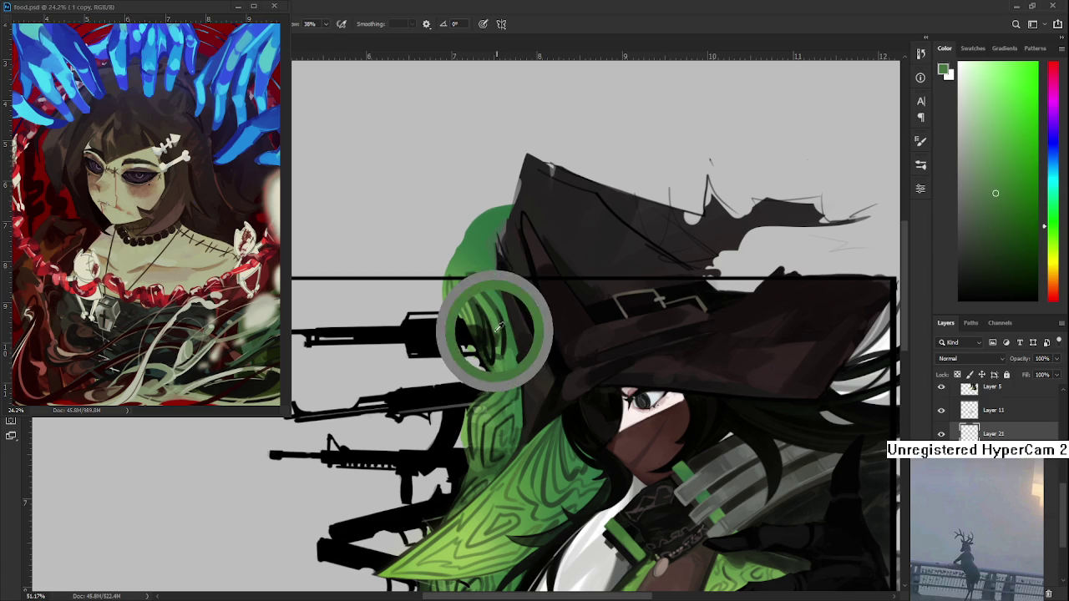
{"action": "left_click", "coordinate": [497, 336], "text": "alt"}
{"action": "left_click", "coordinate": [497, 335], "text": "alt"}
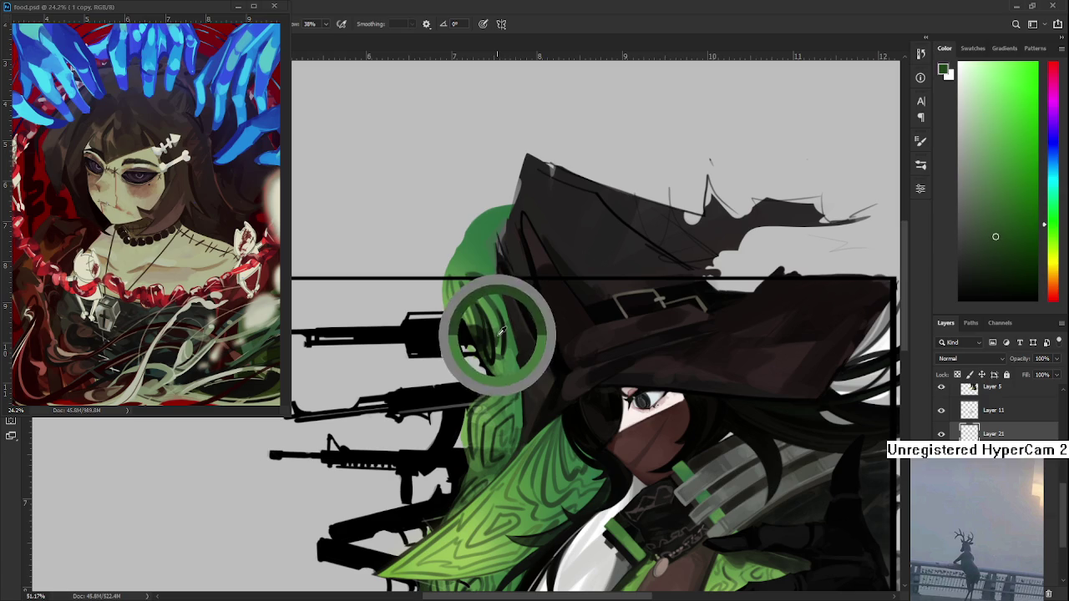
{"action": "left_click", "coordinate": [494, 331], "text": "alt"}
{"action": "left_click", "coordinate": [500, 336], "text": "alt"}
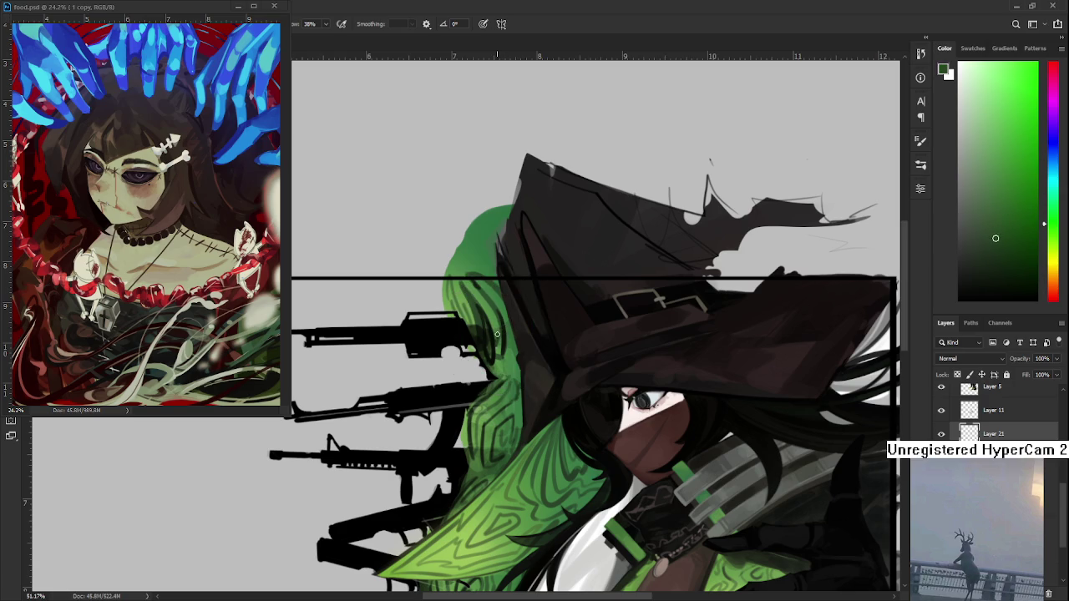
{"action": "left_click", "coordinate": [498, 336], "text": "alt"}
{"action": "left_click", "coordinate": [500, 336], "text": "alt"}
Step: Alternate lighter hair green and hat near-black along the lower hair/hat edge
{"action": "scroll", "coordinate": [528, 351], "scroll_direction": "down", "scroll_amount": 1}
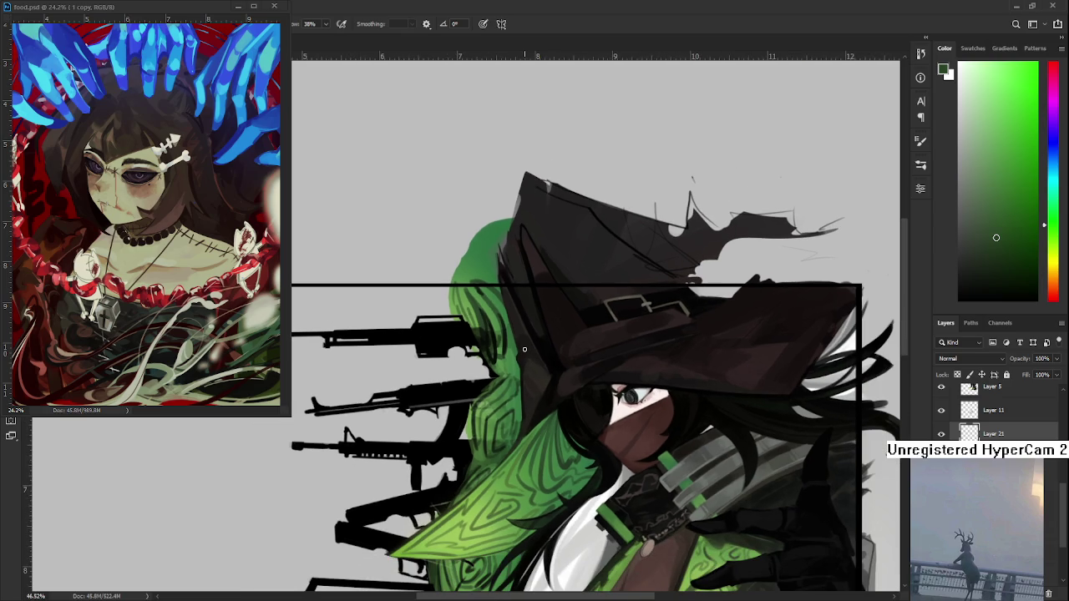
{"action": "left_click", "coordinate": [489, 319], "text": "alt"}
{"action": "scroll", "coordinate": [477, 322], "scroll_direction": "up", "scroll_amount": 2}
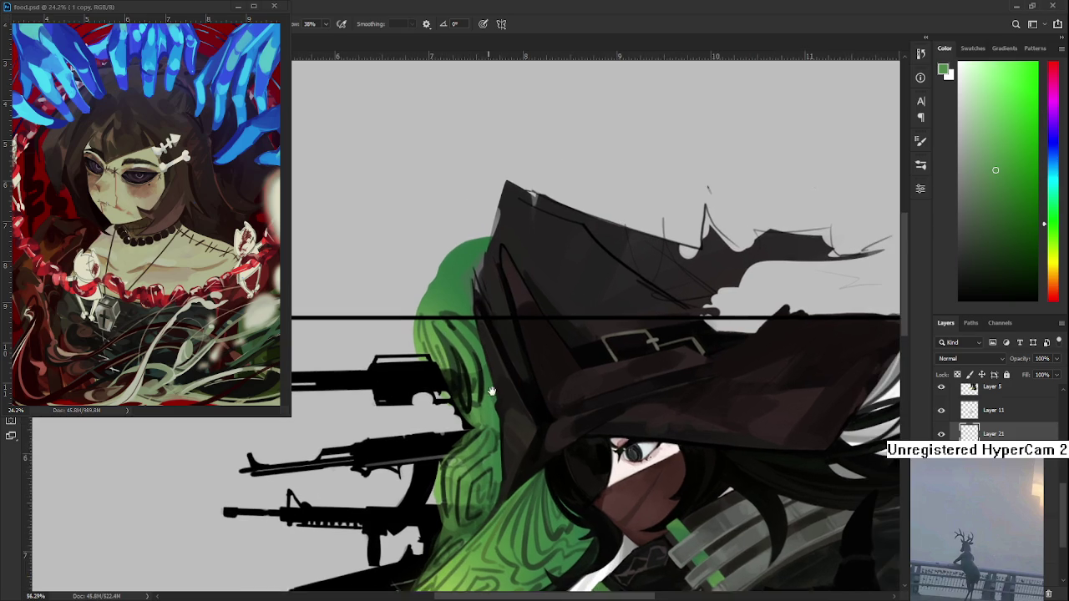
{"action": "left_click_drag", "start_coordinate": [473, 410], "coordinate": [472, 406]}
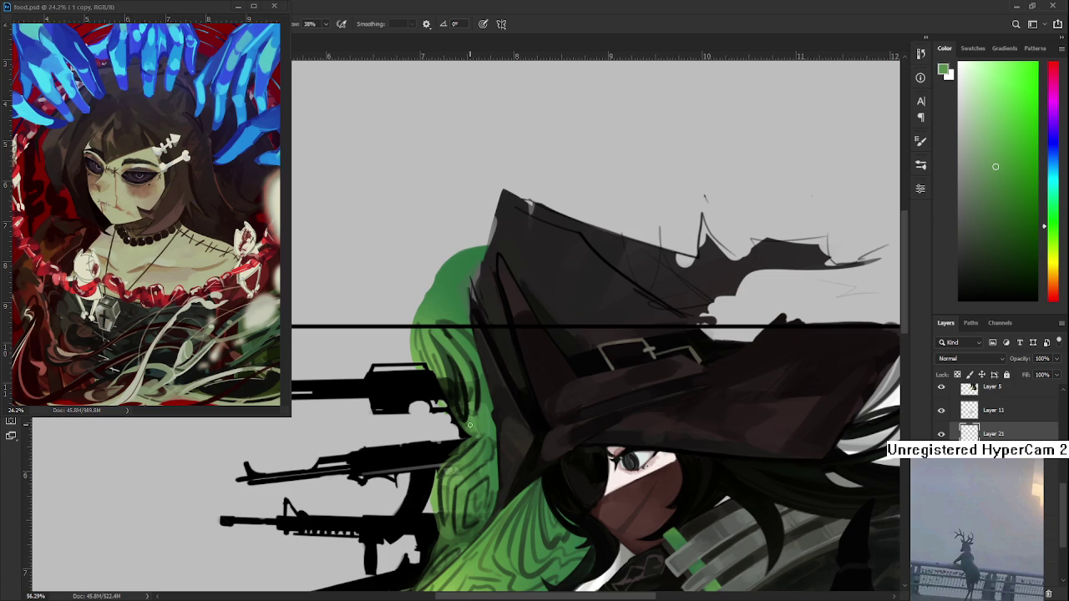
{"action": "left_click", "coordinate": [476, 398], "text": "alt"}
{"action": "left_click", "coordinate": [480, 415], "text": "alt"}
{"action": "left_click", "coordinate": [480, 404], "text": "alt"}
Step: Pan up to the hat brim and keep alternating green and near-black strokes, ending on mid green
{"action": "left_click_drag", "start_coordinate": [485, 414], "coordinate": [492, 396]}
{"action": "left_click", "coordinate": [492, 396], "text": "alt"}
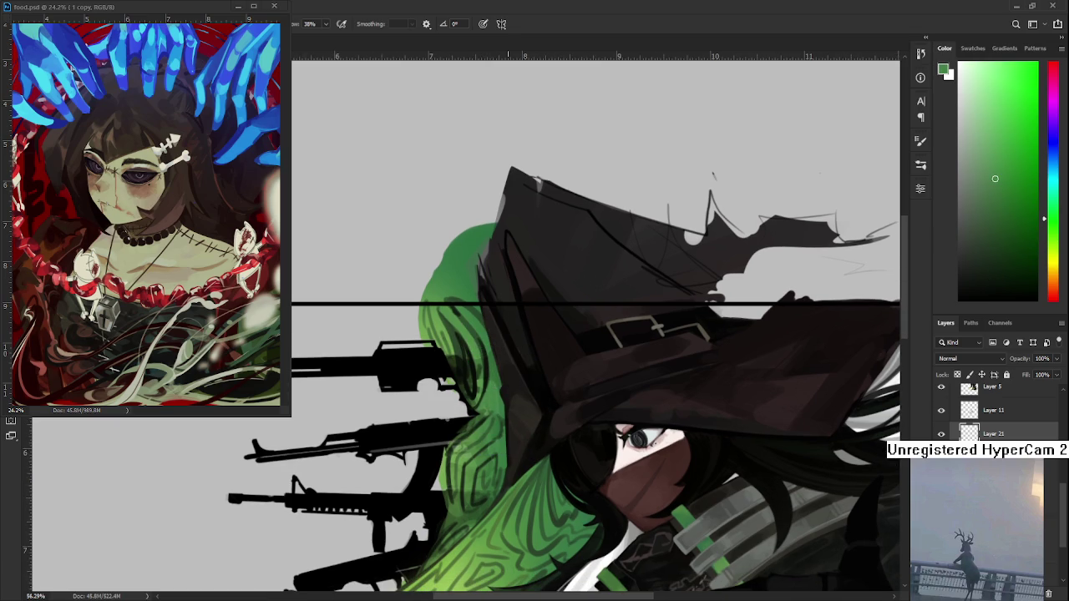
{"action": "left_click_drag", "start_coordinate": [497, 350], "coordinate": [528, 384]}
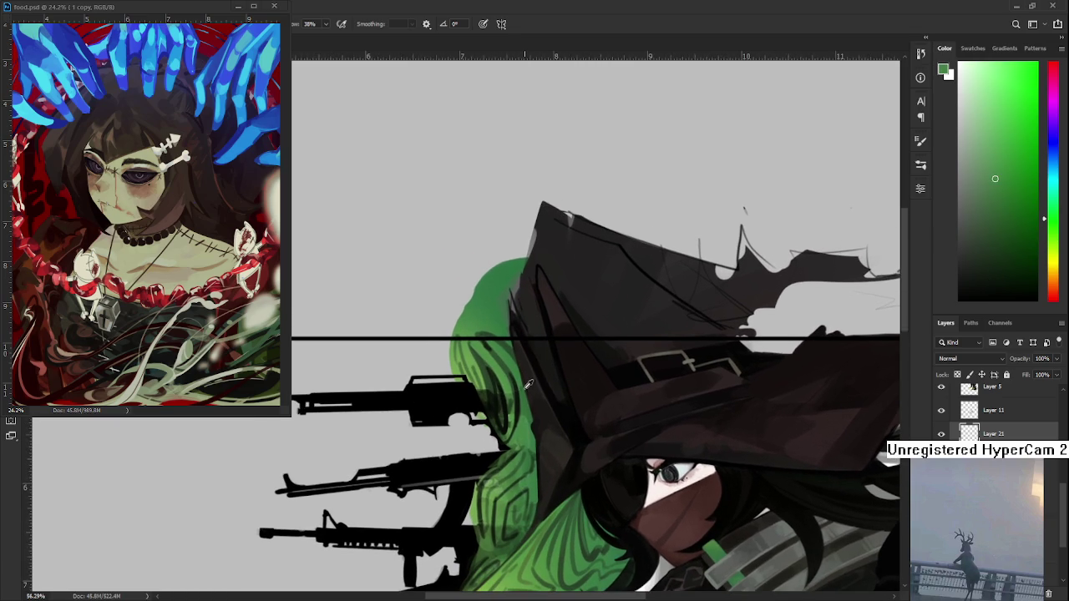
{"action": "left_click", "coordinate": [527, 391], "text": "alt"}
{"action": "mouse_move", "coordinate": [494, 352]}
{"action": "left_mouse_down"}
{"action": "mouse_move", "coordinate": [518, 392]}
{"action": "mouse_move", "coordinate": [507, 386]}
{"action": "left_mouse_up"}
{"action": "left_click", "coordinate": [515, 394], "text": "alt"}
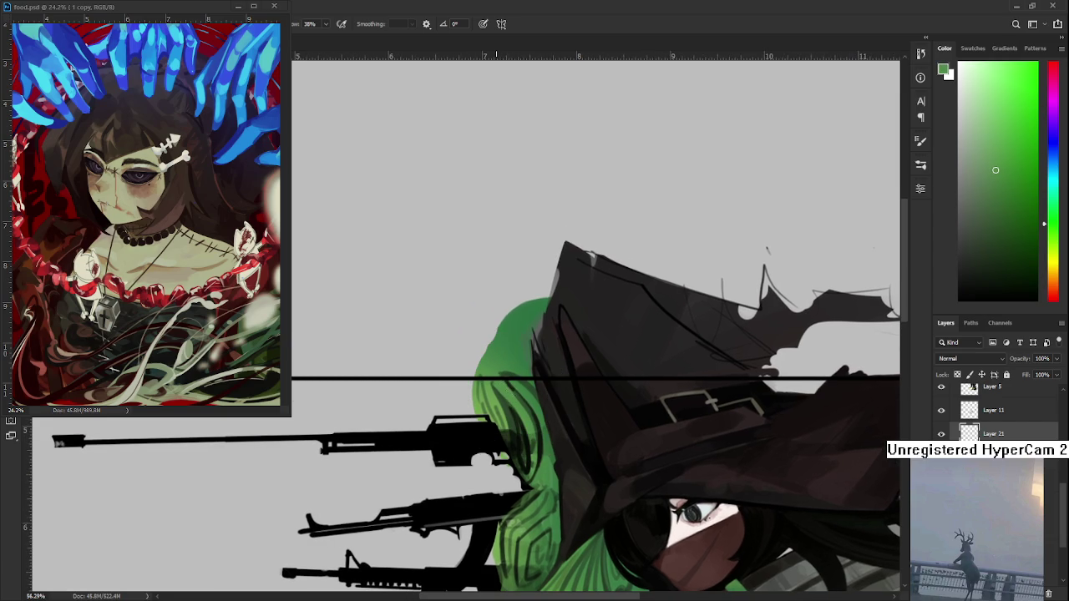
Step: Zoom out to check the composition, then shade the lower hair with sampled greens
{"action": "scroll", "coordinate": [528, 399], "scroll_direction": "down", "scroll_amount": 2}
{"action": "scroll", "coordinate": [521, 351], "scroll_direction": "down", "scroll_amount": 2}
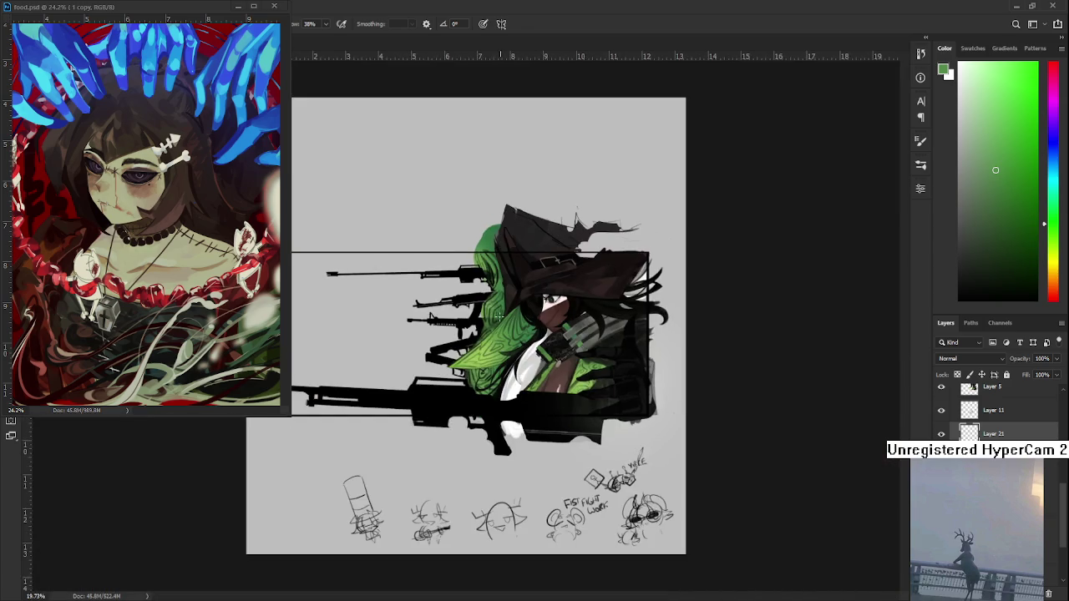
{"action": "scroll", "coordinate": [521, 334], "scroll_direction": "up", "scroll_amount": 3}
{"action": "left_click_drag", "start_coordinate": [523, 314], "coordinate": [473, 433]}
{"action": "left_click", "coordinate": [476, 371], "text": "alt"}
{"action": "scroll", "coordinate": [471, 398], "scroll_direction": "down", "scroll_amount": 1}
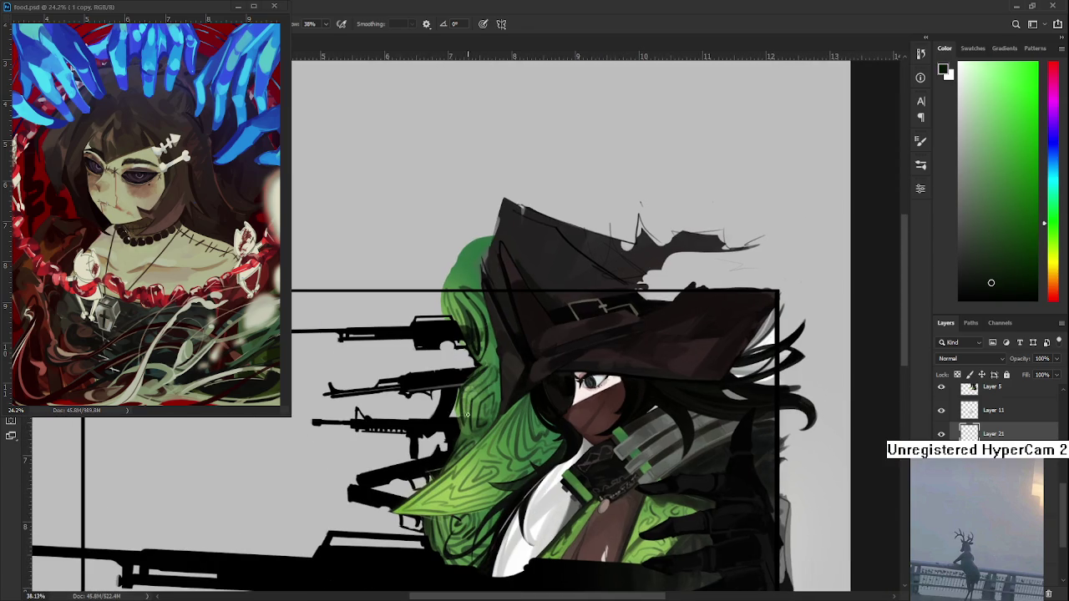
{"action": "left_click", "coordinate": [486, 372], "text": "alt"}
{"action": "left_click", "coordinate": [466, 393], "text": "alt"}
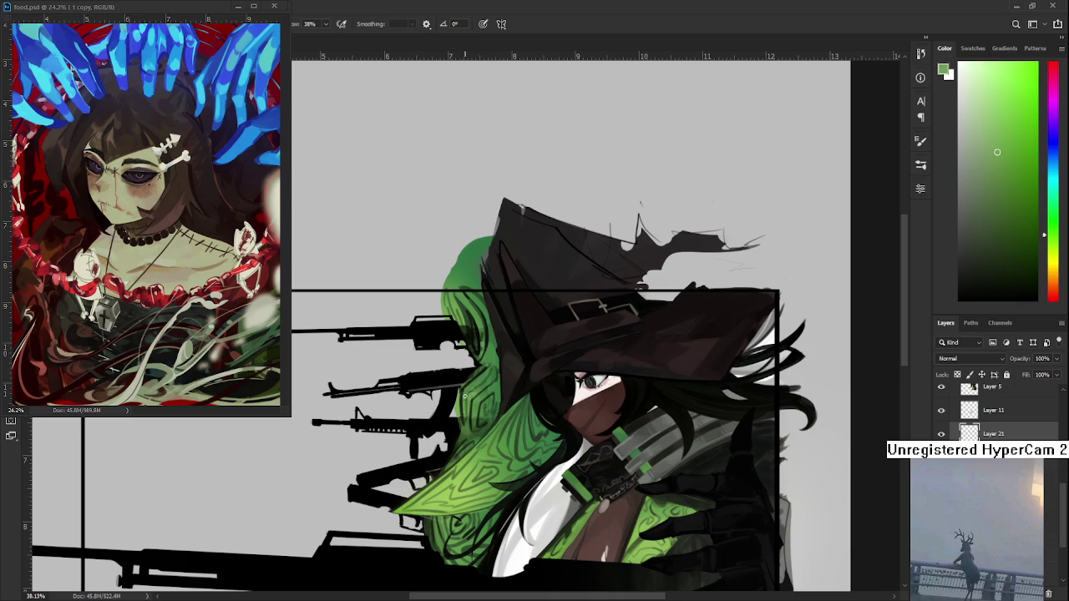
{"action": "left_click", "coordinate": [465, 415], "text": "alt"}
{"action": "left_click", "coordinate": [462, 400], "text": "alt"}
Step: Shade the hair near the hat brim with alternating lighter and darker sampled greens
{"action": "scroll", "coordinate": [512, 417], "scroll_direction": "up", "scroll_amount": 2}
{"action": "left_click", "coordinate": [475, 337], "text": "alt"}
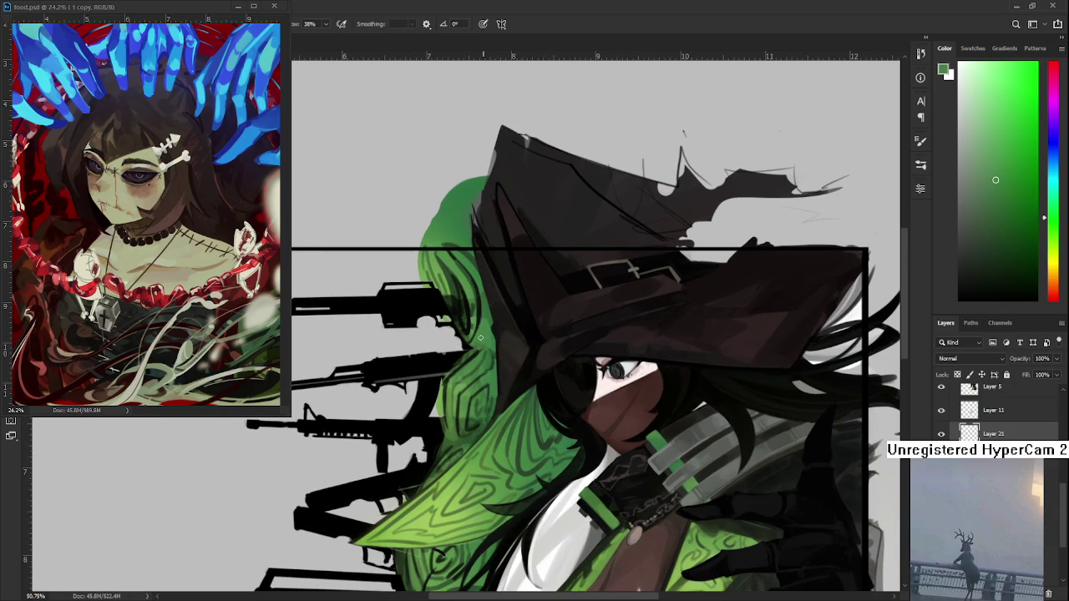
{"action": "left_click", "coordinate": [481, 350], "text": "alt"}
{"action": "left_click", "coordinate": [485, 344], "text": "alt"}
{"action": "left_click", "coordinate": [483, 354], "text": "alt"}
{"action": "left_click", "coordinate": [486, 344], "text": "alt"}
{"action": "left_click", "coordinate": [470, 342], "text": "alt"}
{"action": "left_click", "coordinate": [474, 351], "text": "alt"}
{"action": "left_click", "coordinate": [483, 345], "text": "alt"}
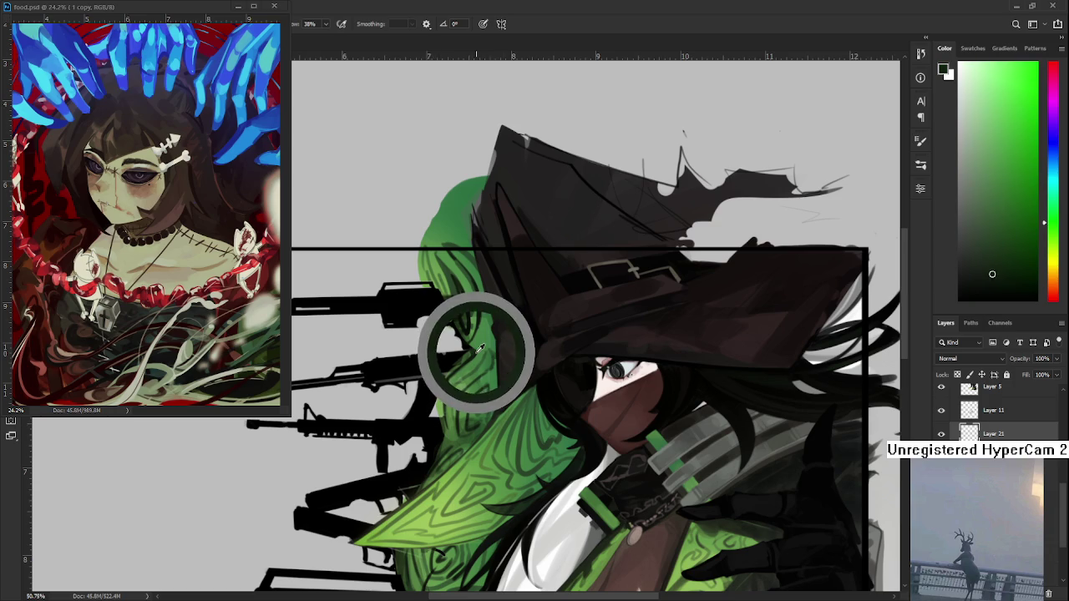
{"action": "left_click", "coordinate": [481, 347], "text": "alt"}
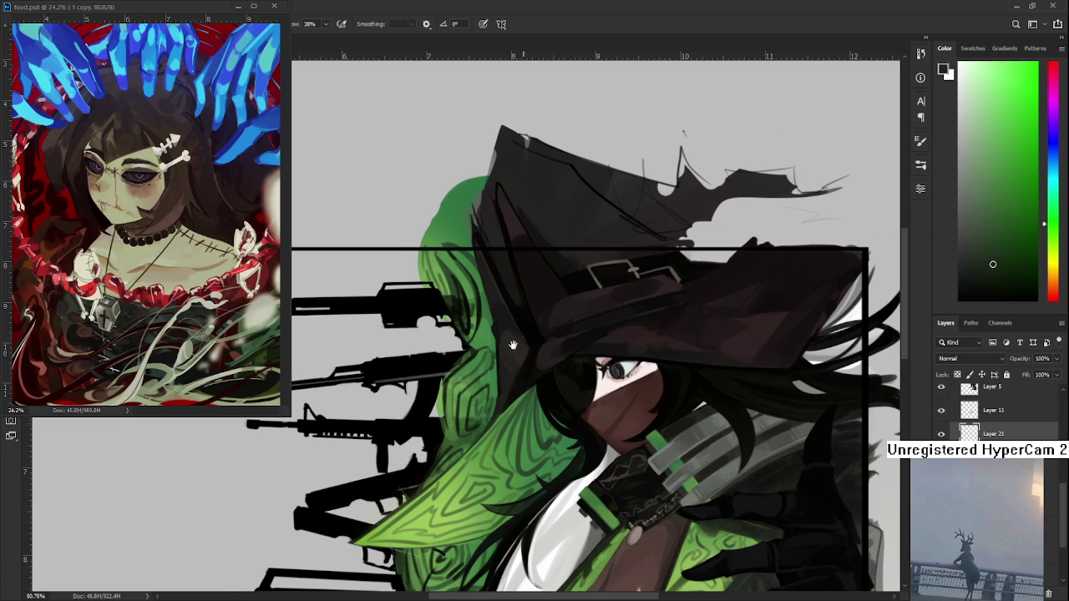
Step: Blend the green hair pattern with a range of lighter and darker sampled greens
{"action": "scroll", "coordinate": [493, 386], "scroll_direction": "up", "scroll_amount": 2}
{"action": "left_click", "coordinate": [478, 387], "text": "alt"}
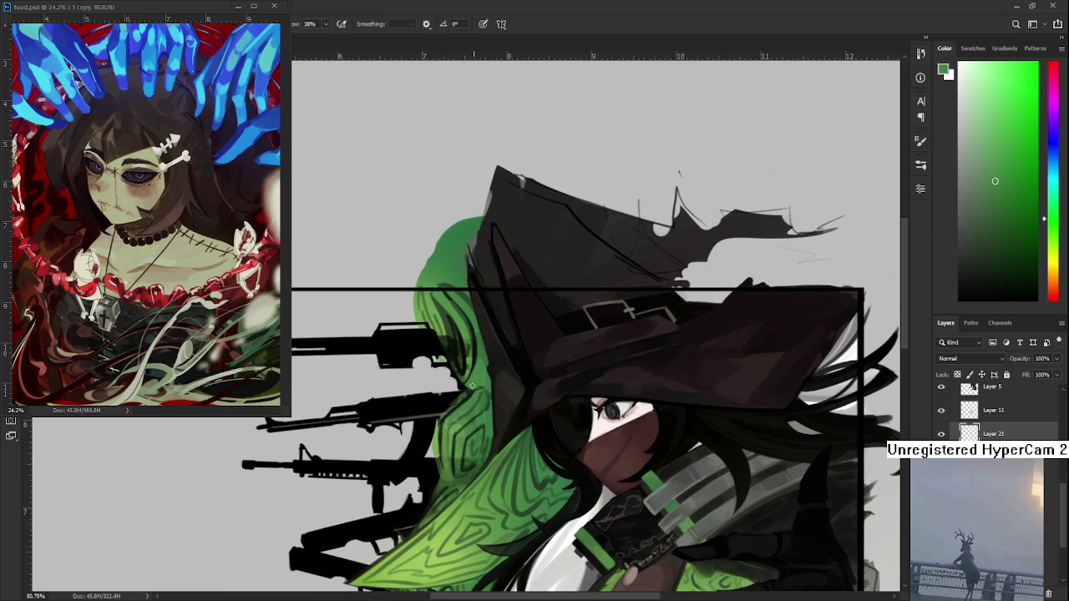
{"action": "left_click", "coordinate": [478, 389], "text": "alt"}
{"action": "left_click", "coordinate": [484, 385], "text": "alt"}
{"action": "left_click", "coordinate": [480, 386], "text": "alt"}
{"action": "left_click", "coordinate": [484, 382], "text": "alt"}
{"action": "left_click", "coordinate": [491, 385], "text": "alt"}
{"action": "left_click", "coordinate": [492, 385], "text": "alt"}
{"action": "left_click", "coordinate": [493, 392], "text": "alt"}
{"action": "left_click", "coordinate": [492, 397], "text": "alt"}
Step: Zoom out to review the full witch figure inside the black frame
{"action": "scroll", "coordinate": [486, 385], "scroll_direction": "down", "scroll_amount": 2}
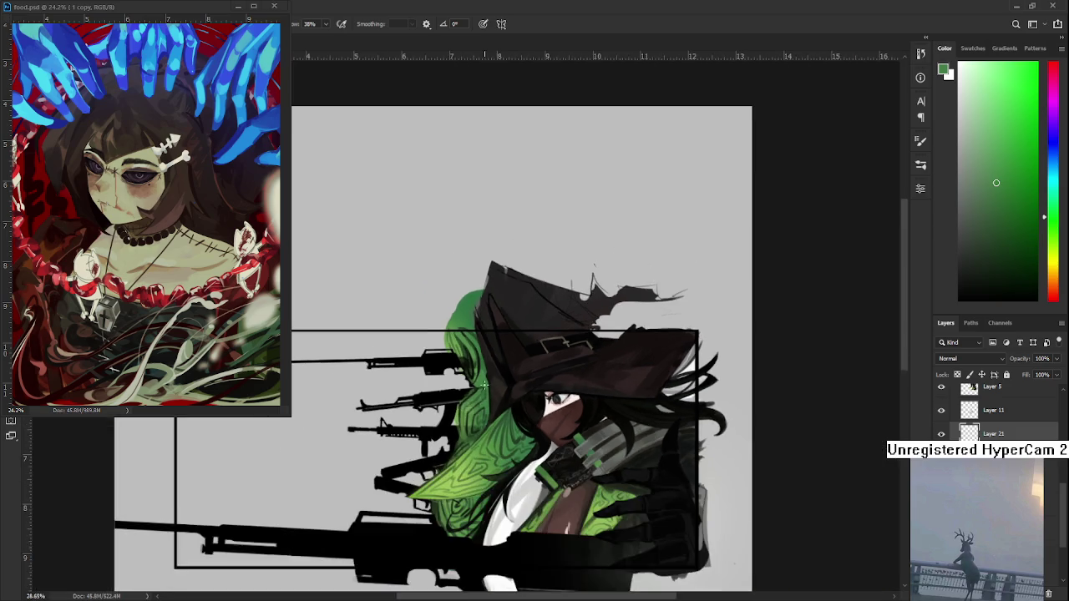
{"action": "scroll", "coordinate": [486, 385], "scroll_direction": "down", "scroll_amount": 1}
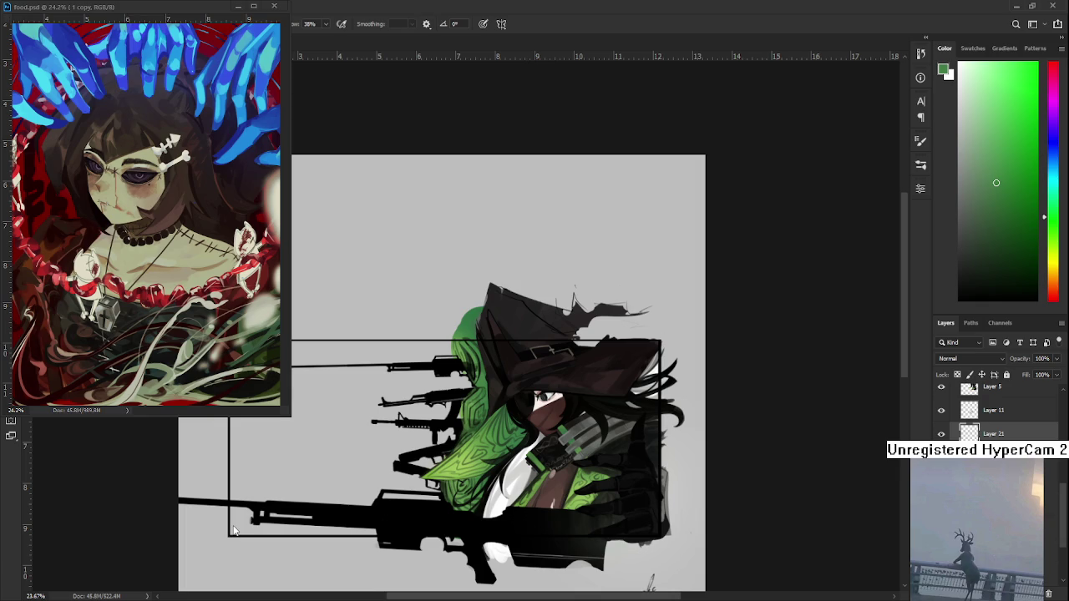
{"action": "scroll", "coordinate": [521, 415], "scroll_direction": "up", "scroll_amount": 1}
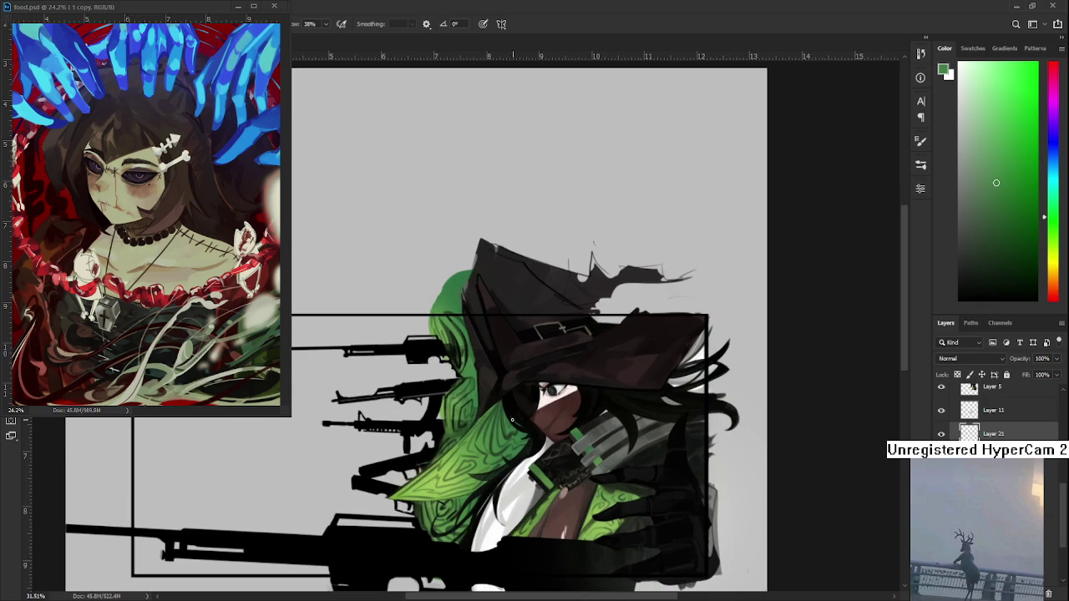